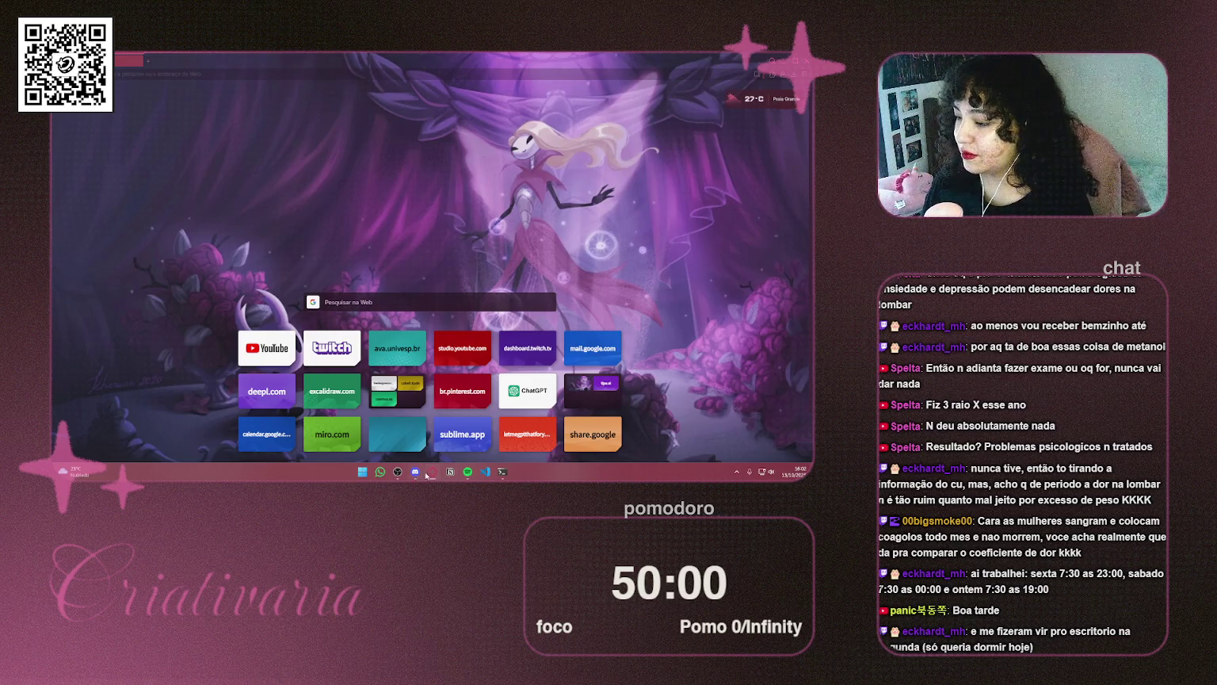
# Show and hide the Spotify window twice, then launch the ava.univesp.br speed-dial shortcut
pyautogui.click(468, 472)
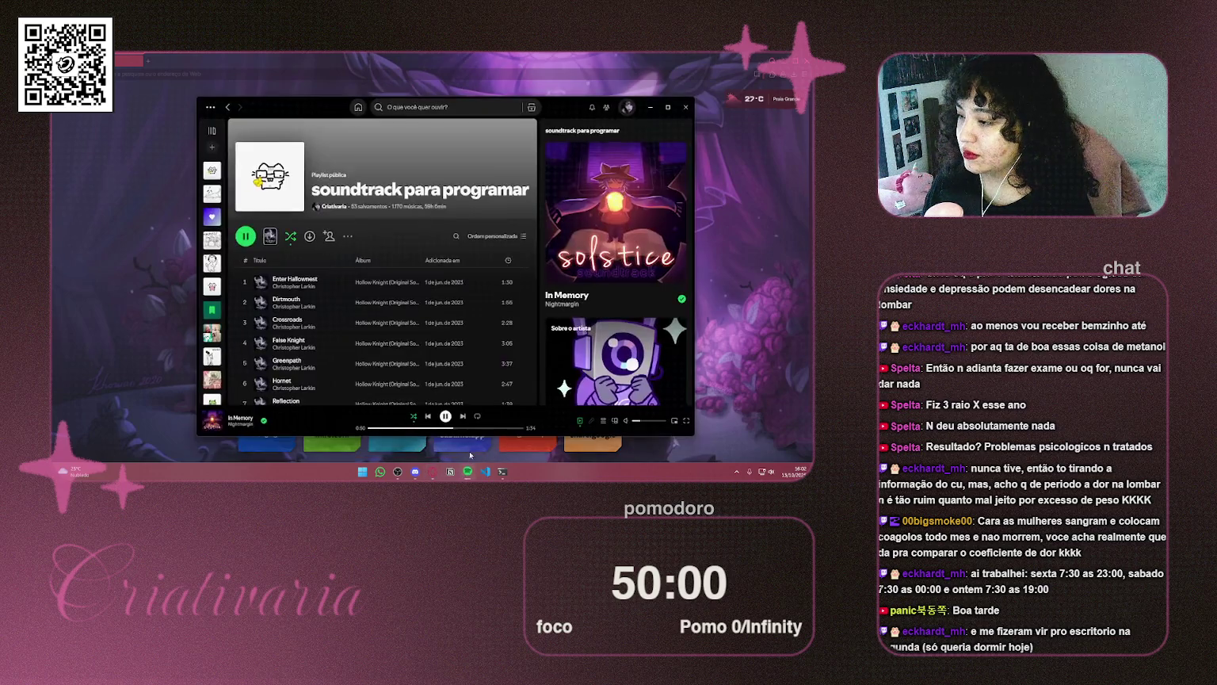
pyautogui.click(650, 107)
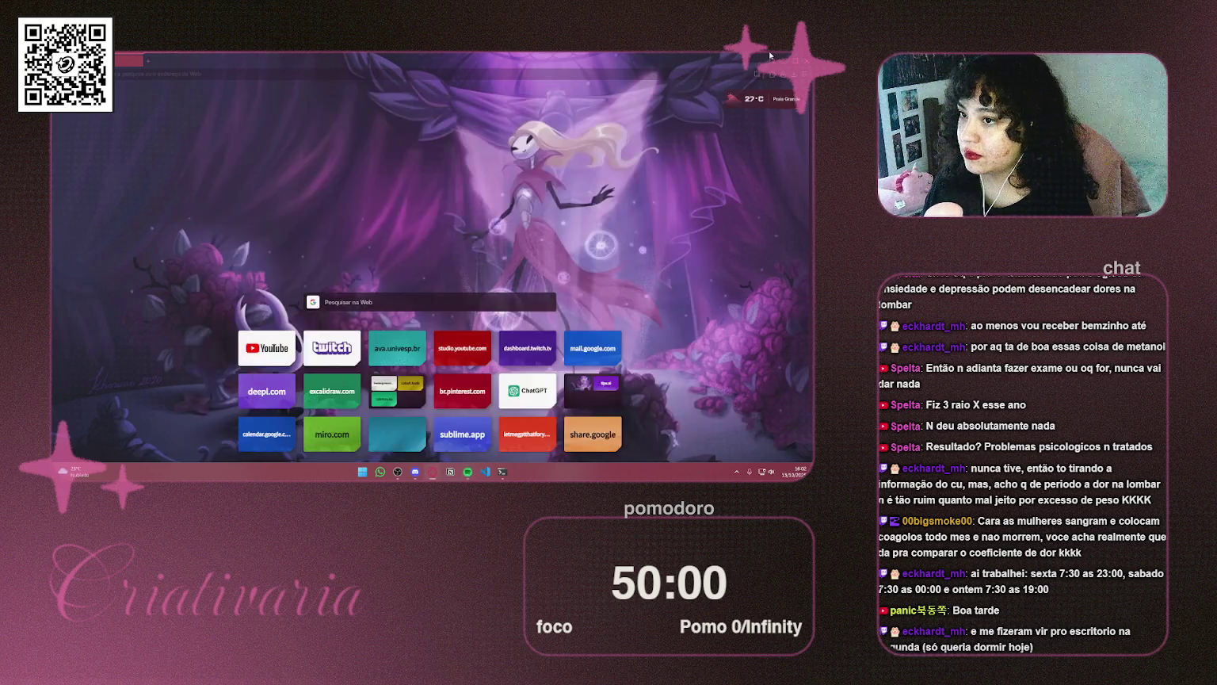
pyautogui.click(468, 472)
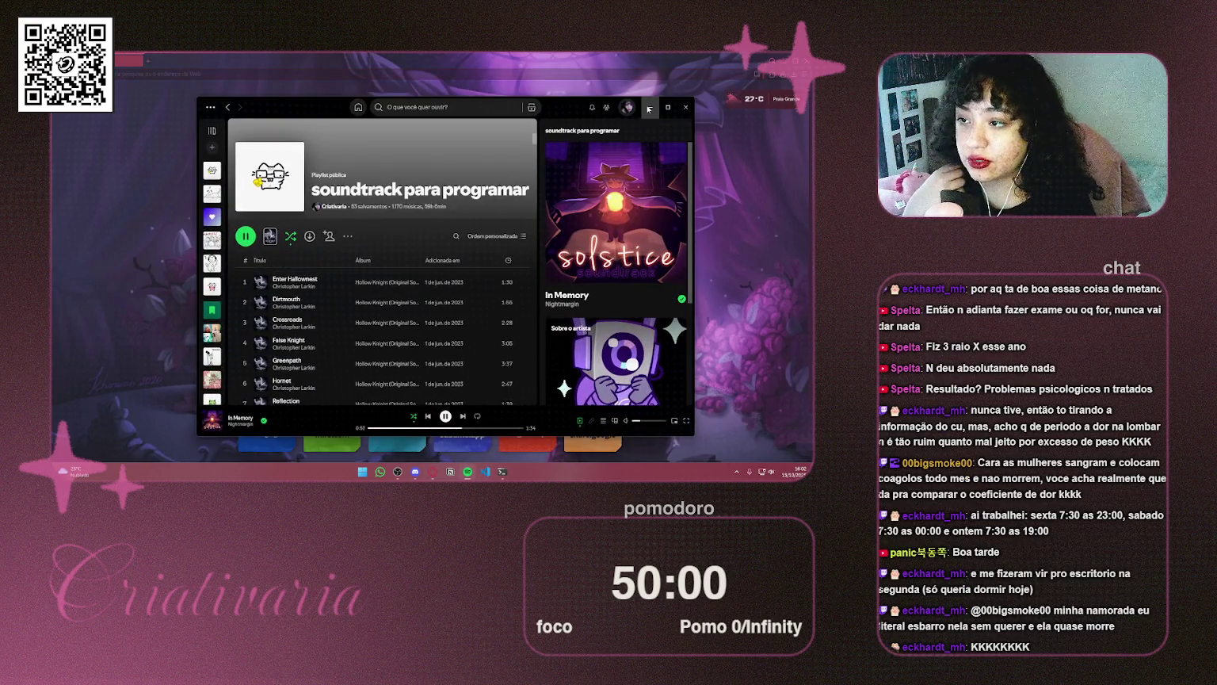
pyautogui.click(649, 108)
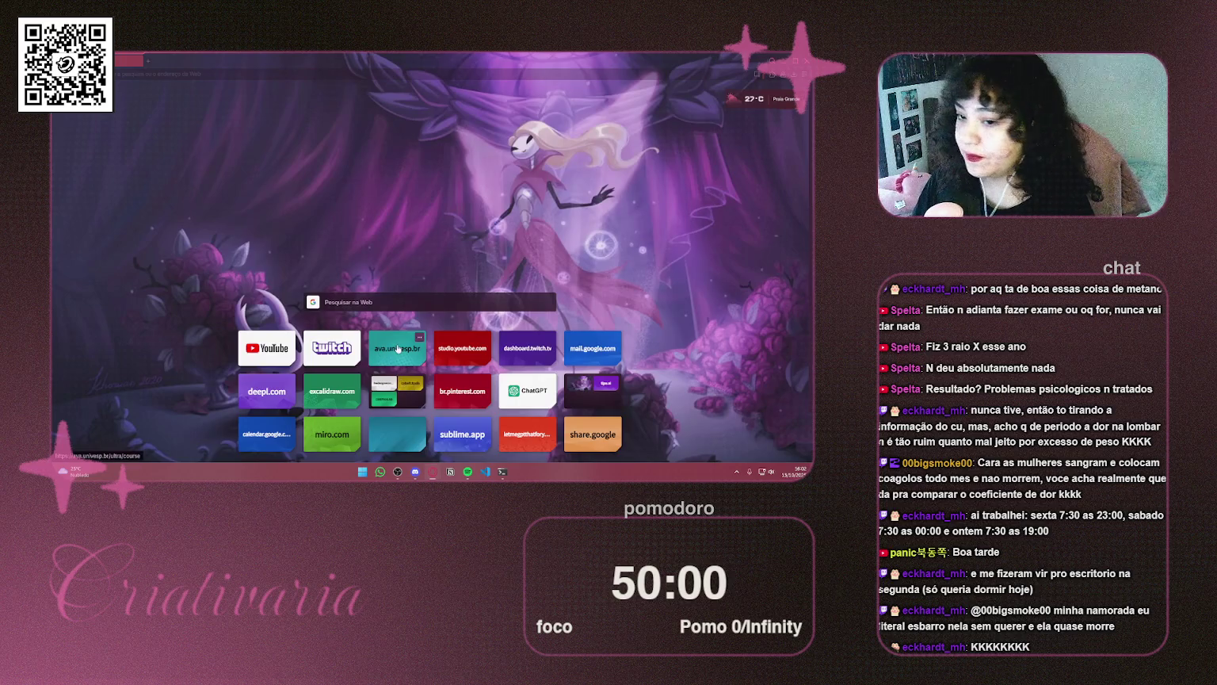
pyautogui.click(398, 349)
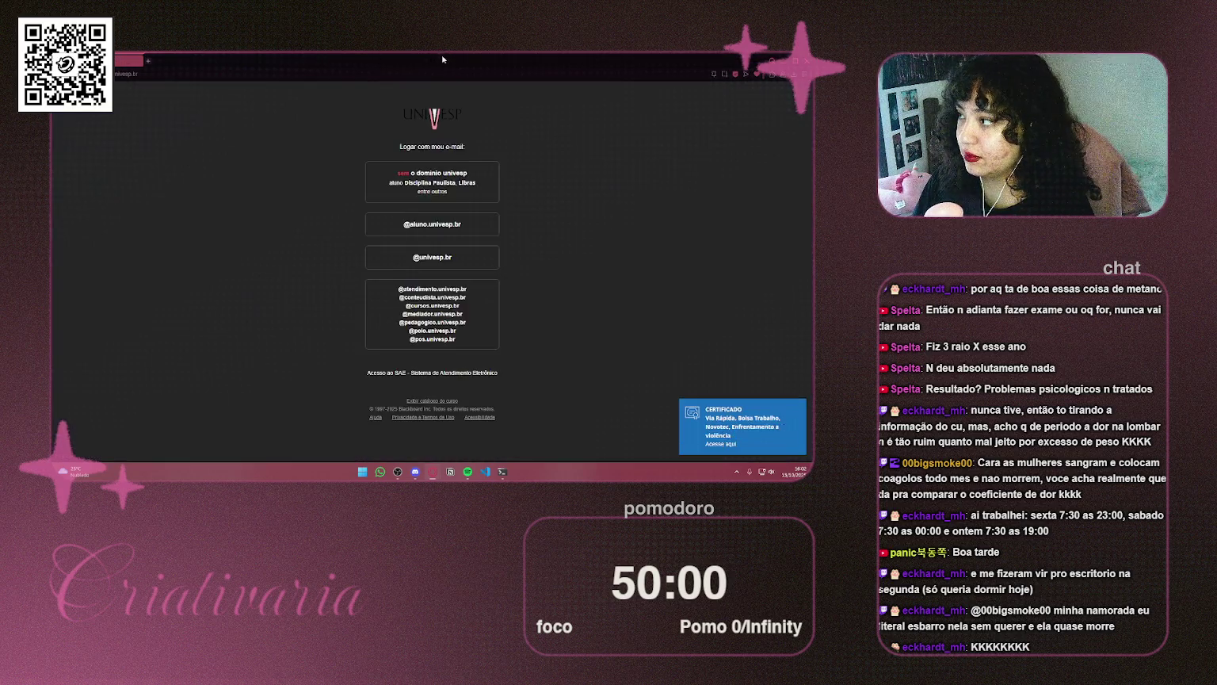
# Move the browser aside and open the 'Projetos e métodos para a produção do conhecimento' course
pyautogui.moveTo(442, 54)
pyautogui.mouseDown()
pyautogui.moveTo(1164, 111)
pyautogui.moveTo(1112, 105)
pyautogui.mouseUp()
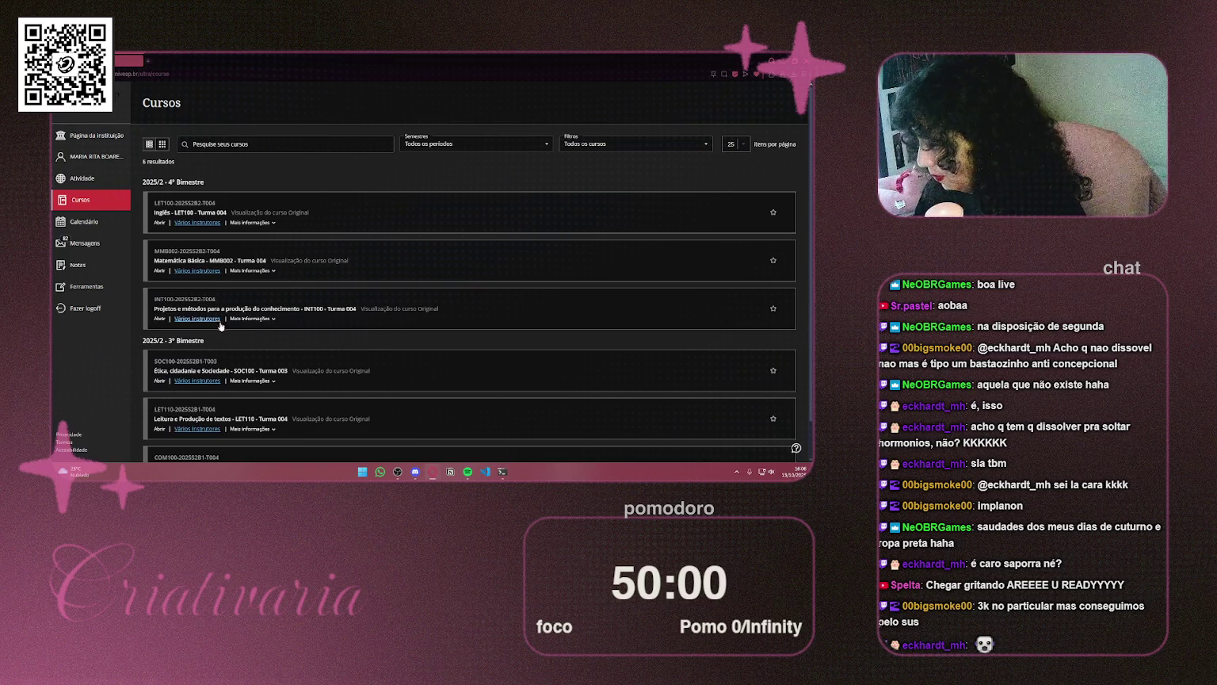
pyautogui.click(304, 312)
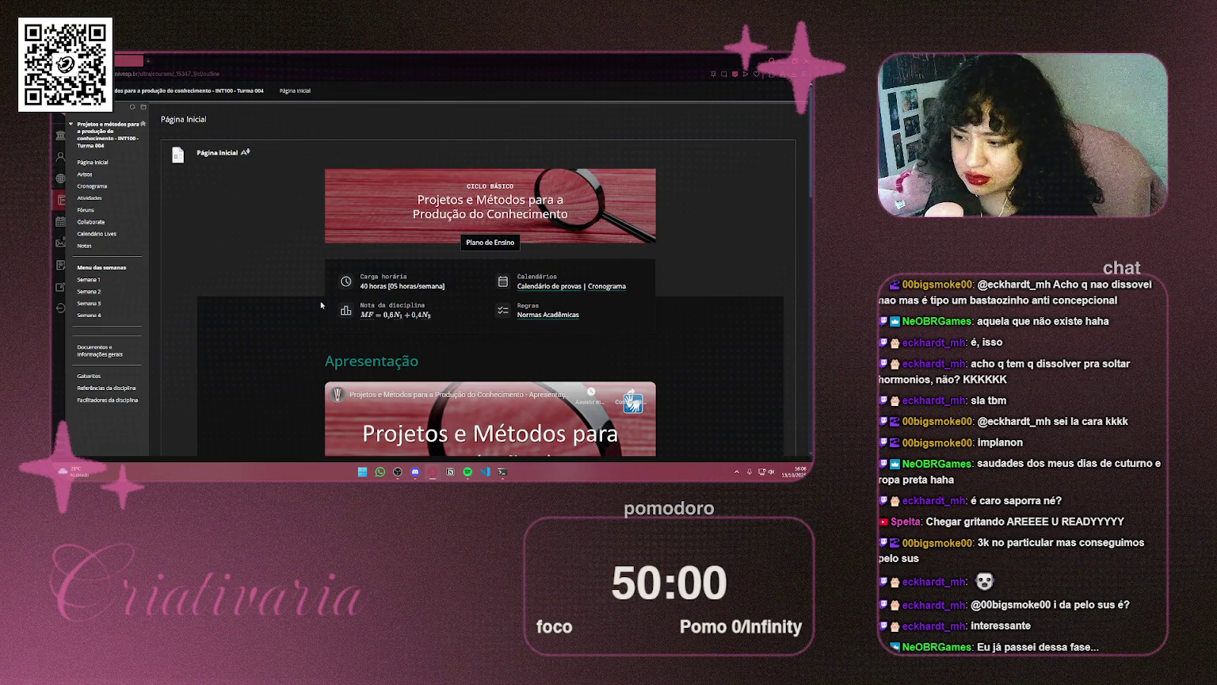
# Open Semana 4, 'Organização de trabalho científico', and look through its videoaula, quizzes, readings and activity
pyautogui.scroll(-5, 720, 263)
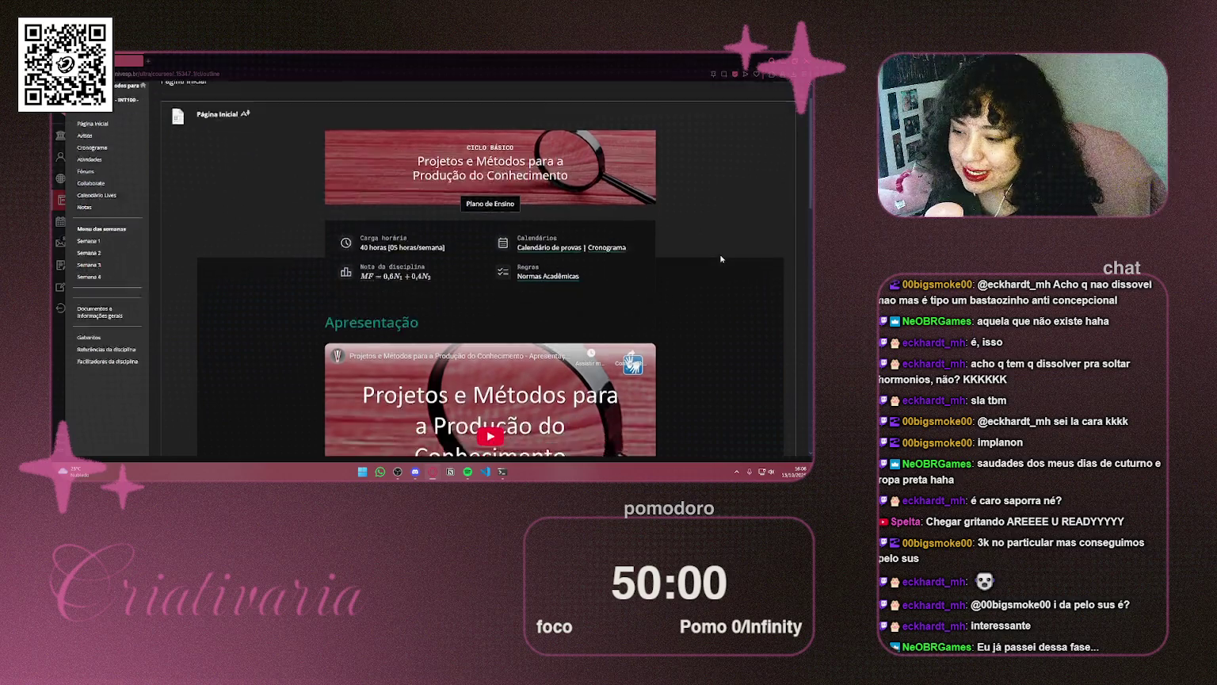
pyautogui.scroll(4, 720, 243)
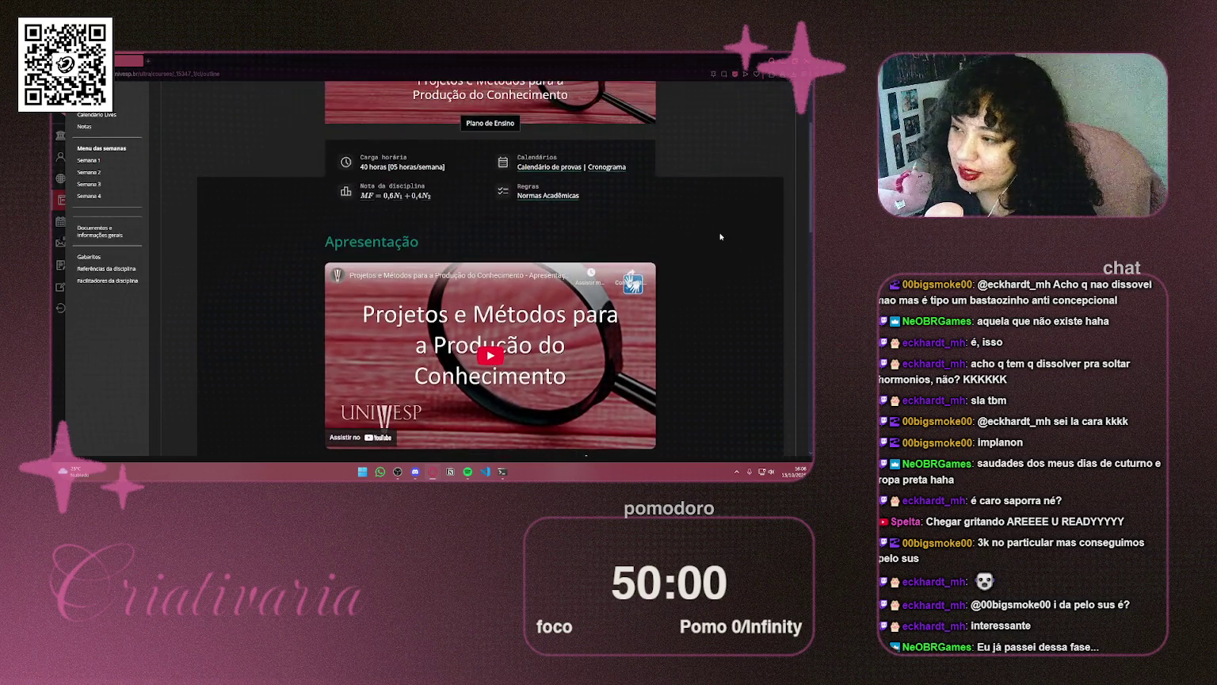
pyautogui.click(103, 199)
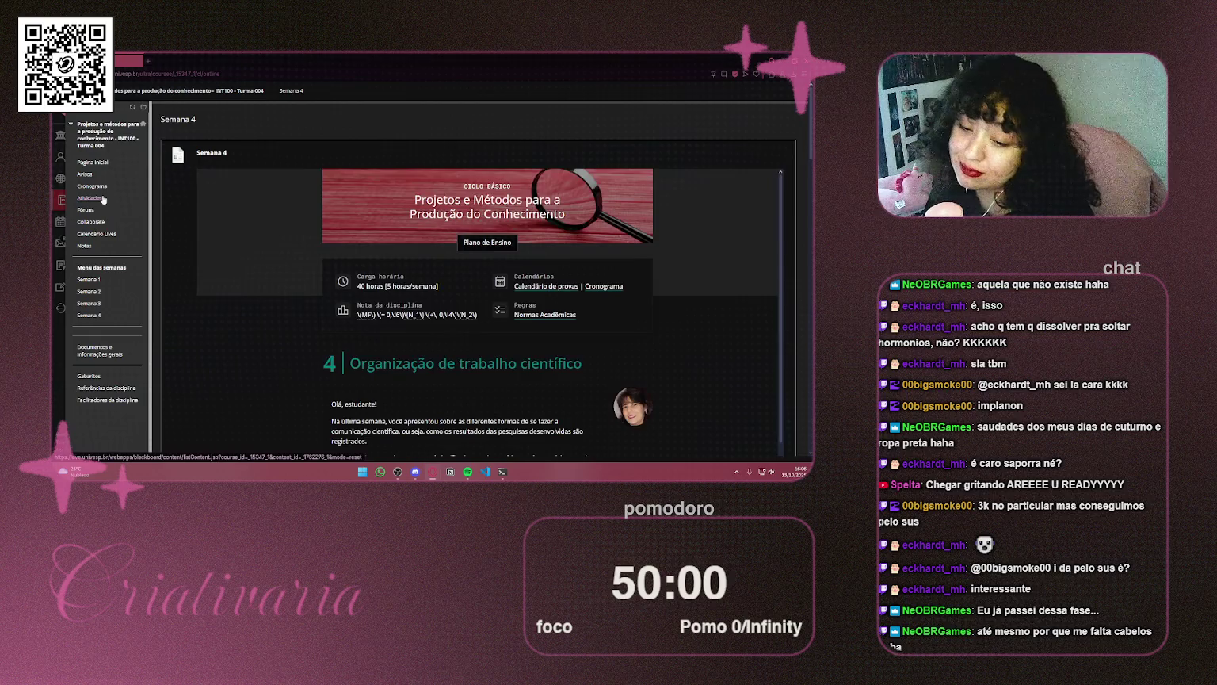
pyautogui.scroll(-1, 568, 211)
pyautogui.scroll(-10, 568, 211)
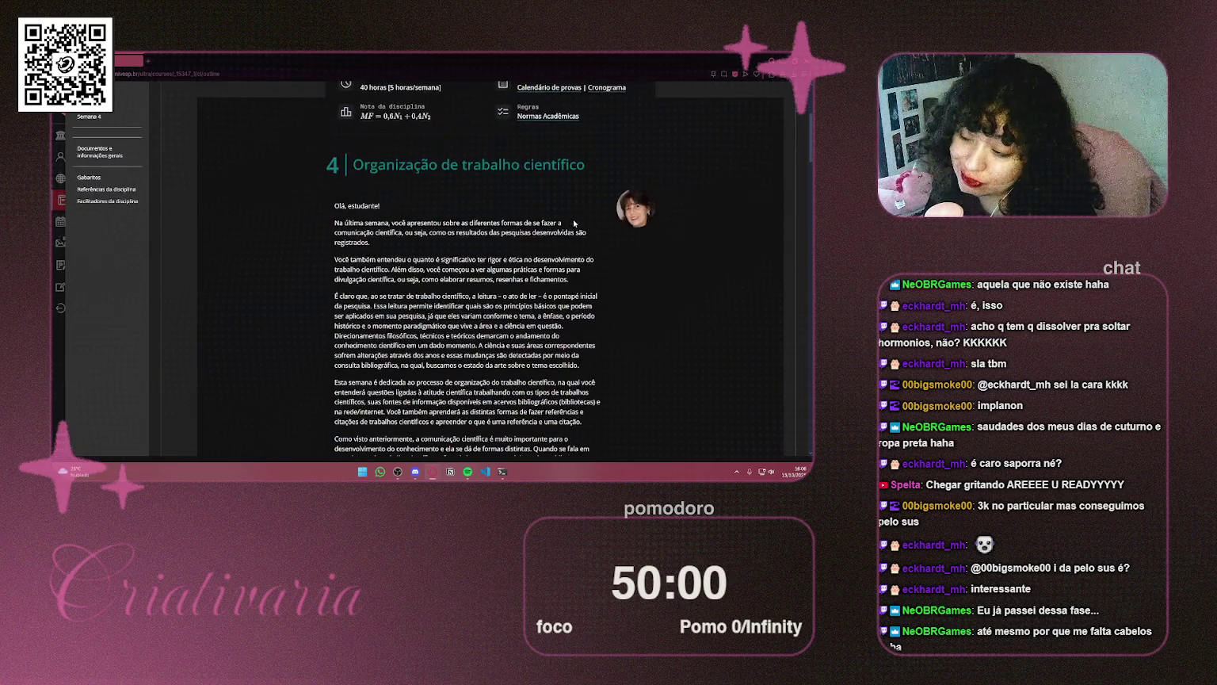
pyautogui.scroll(-5, 604, 190)
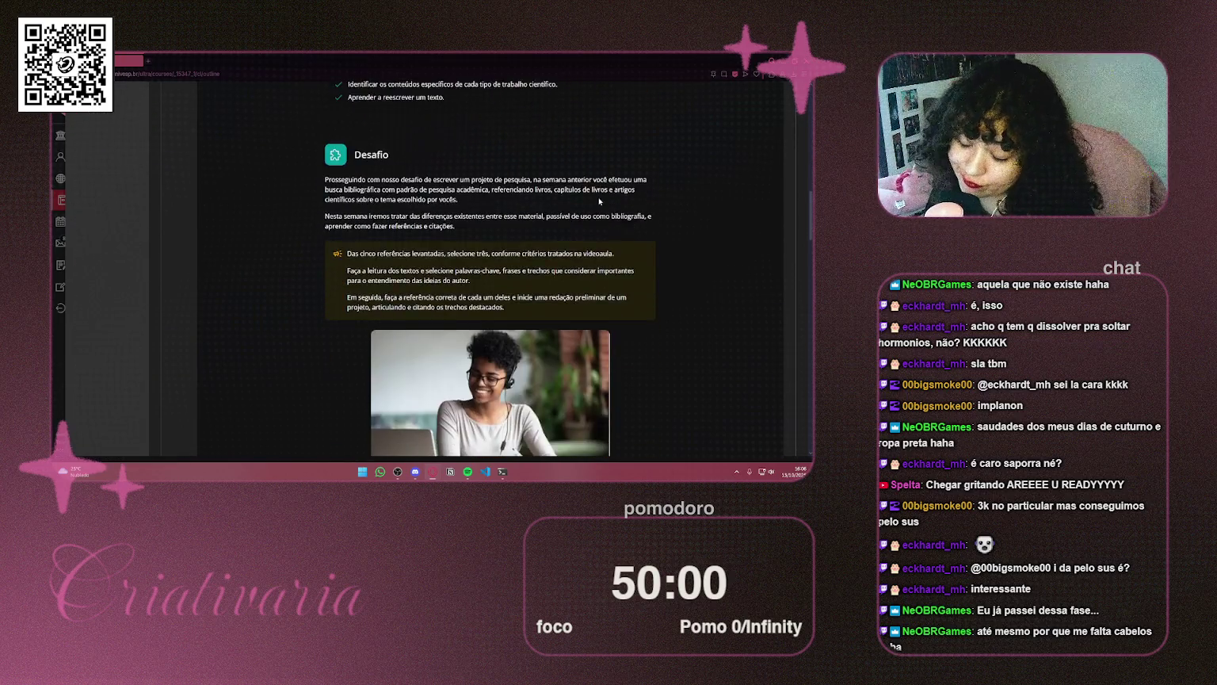
pyautogui.scroll(-3, 682, 169)
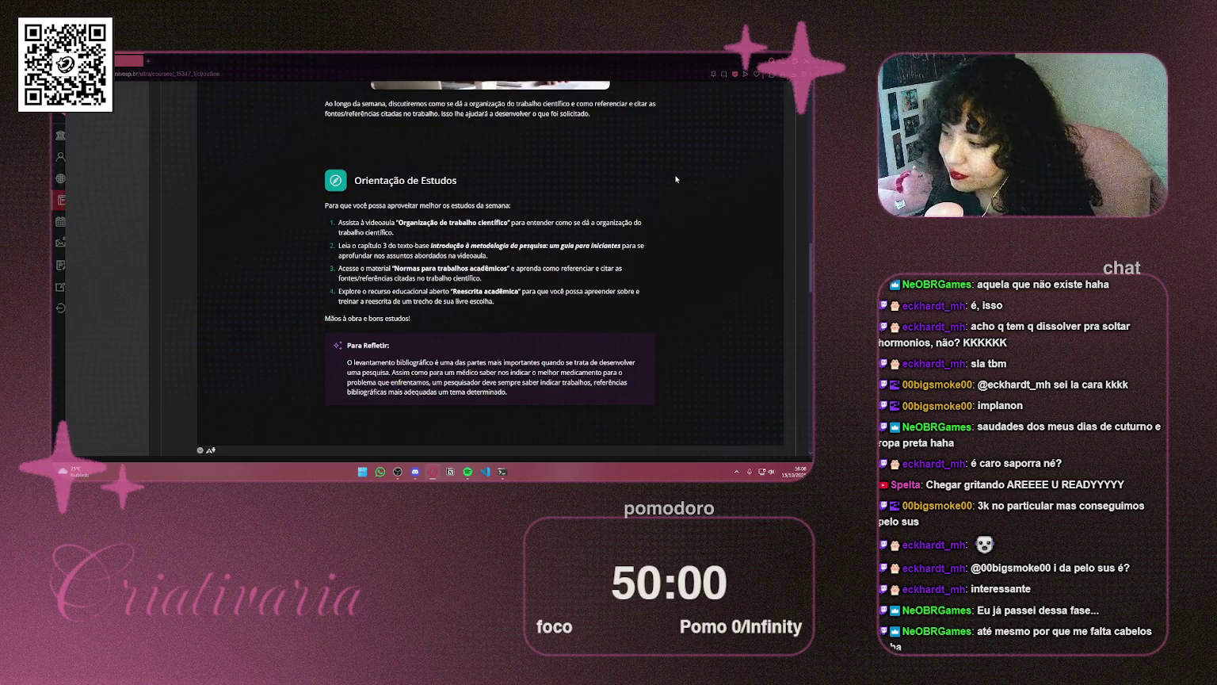
pyautogui.scroll(-4, 674, 174)
pyautogui.scroll(-3, 670, 179)
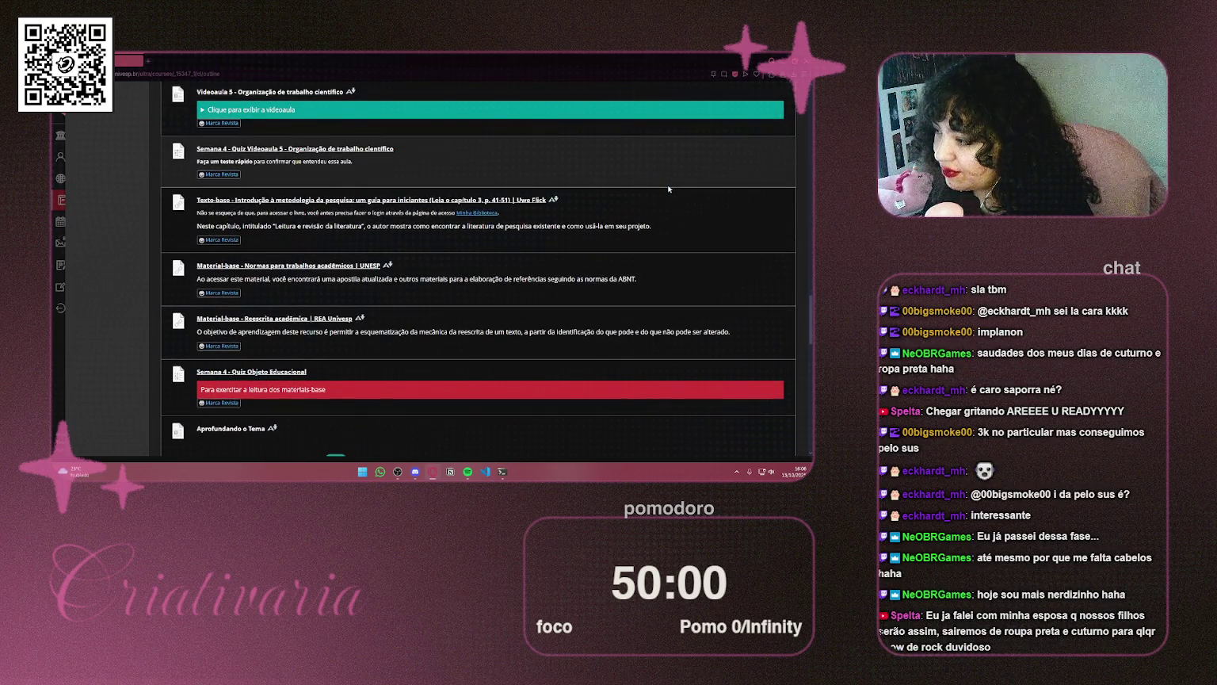
pyautogui.scroll(-5, 668, 188)
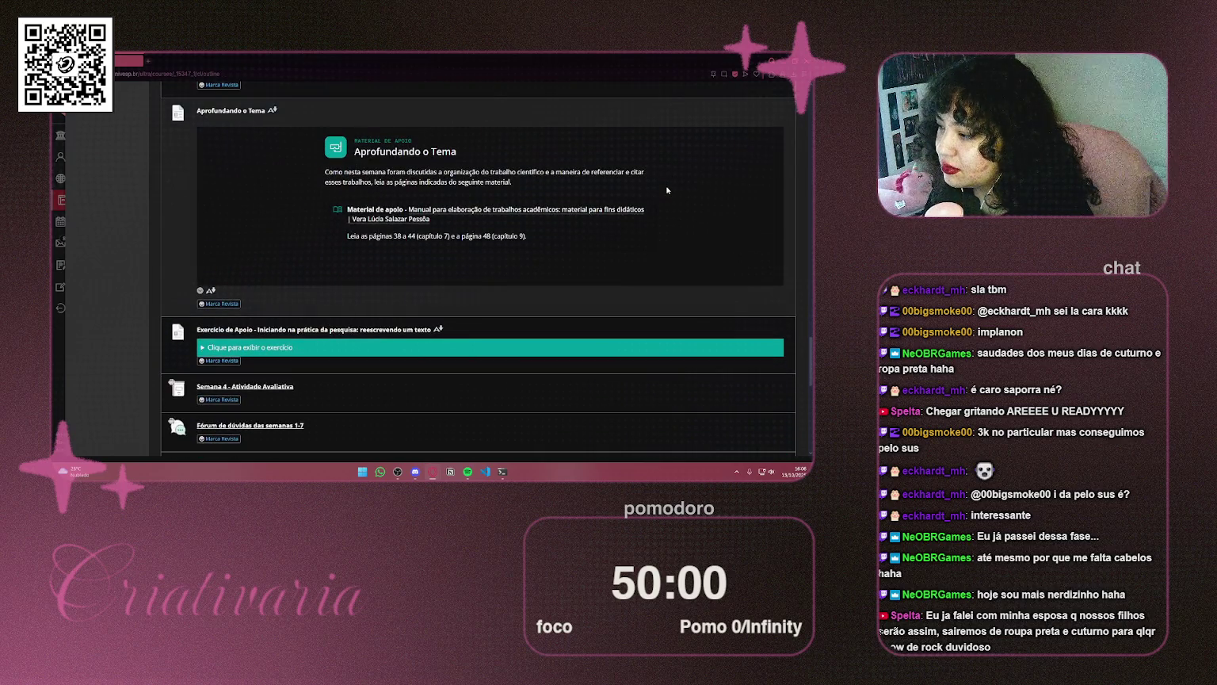
pyautogui.scroll(6, 668, 190)
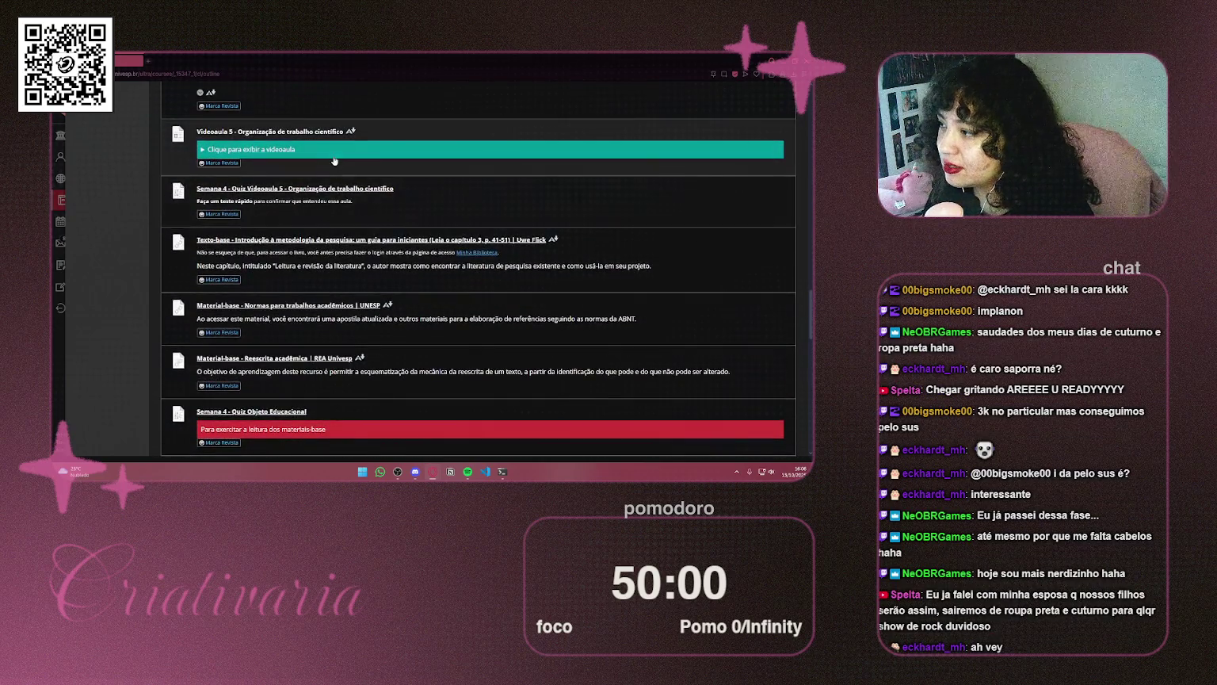
# Expand the Videoaula 5 panel to show the embedded 'Organização de trabalho científico' video
pyautogui.click(334, 157)
pyautogui.rightClick(419, 185)
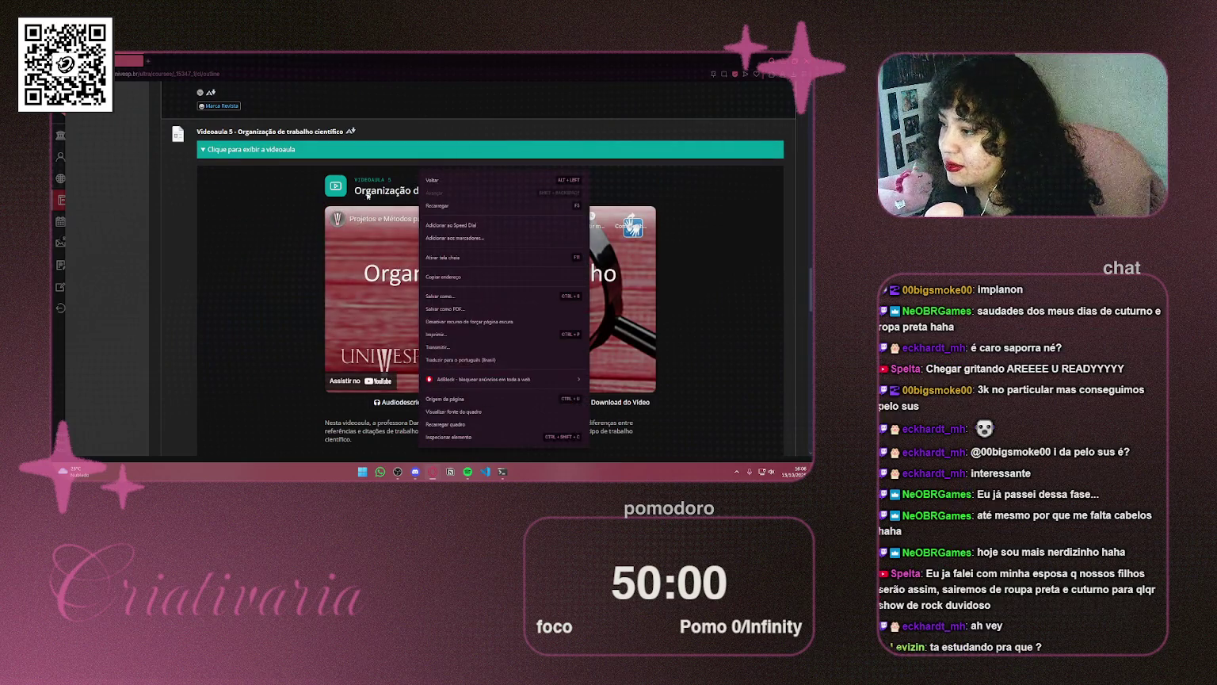
pyautogui.rightClick(383, 177)
pyautogui.rightClick(379, 189)
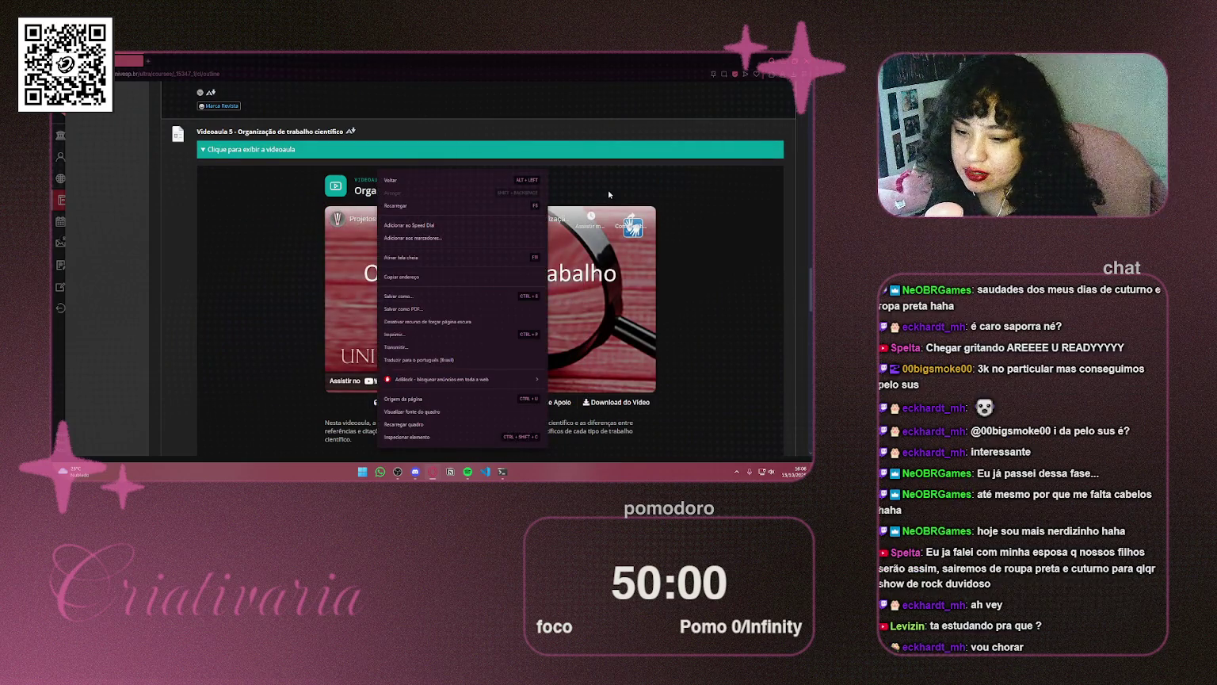
pyautogui.click(612, 195)
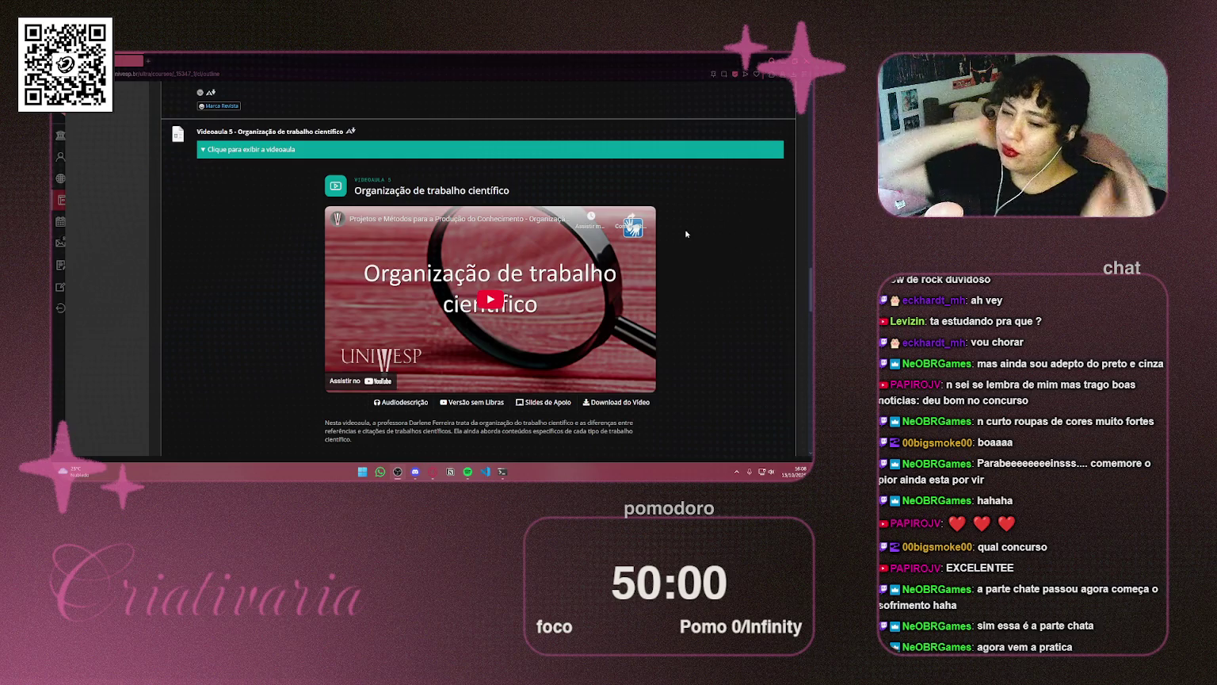
pyautogui.click(770, 56)
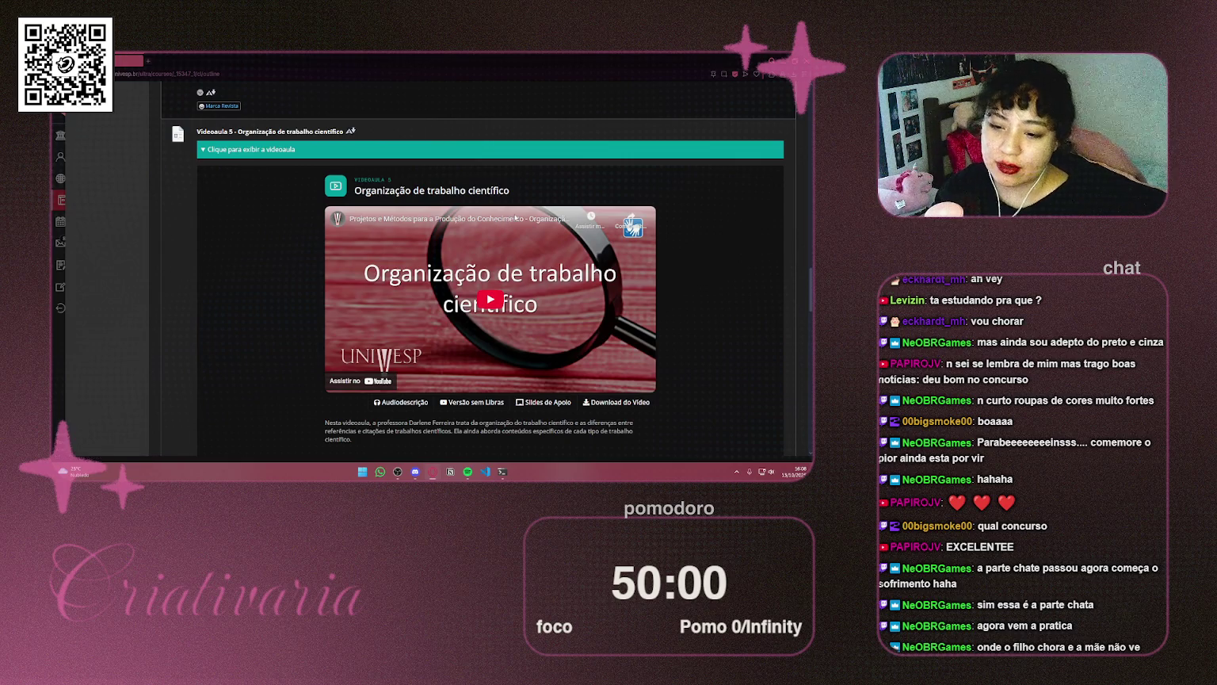
# Open the embedded lesson video's link on YouTube in a private window
pyautogui.rightClick(508, 216)
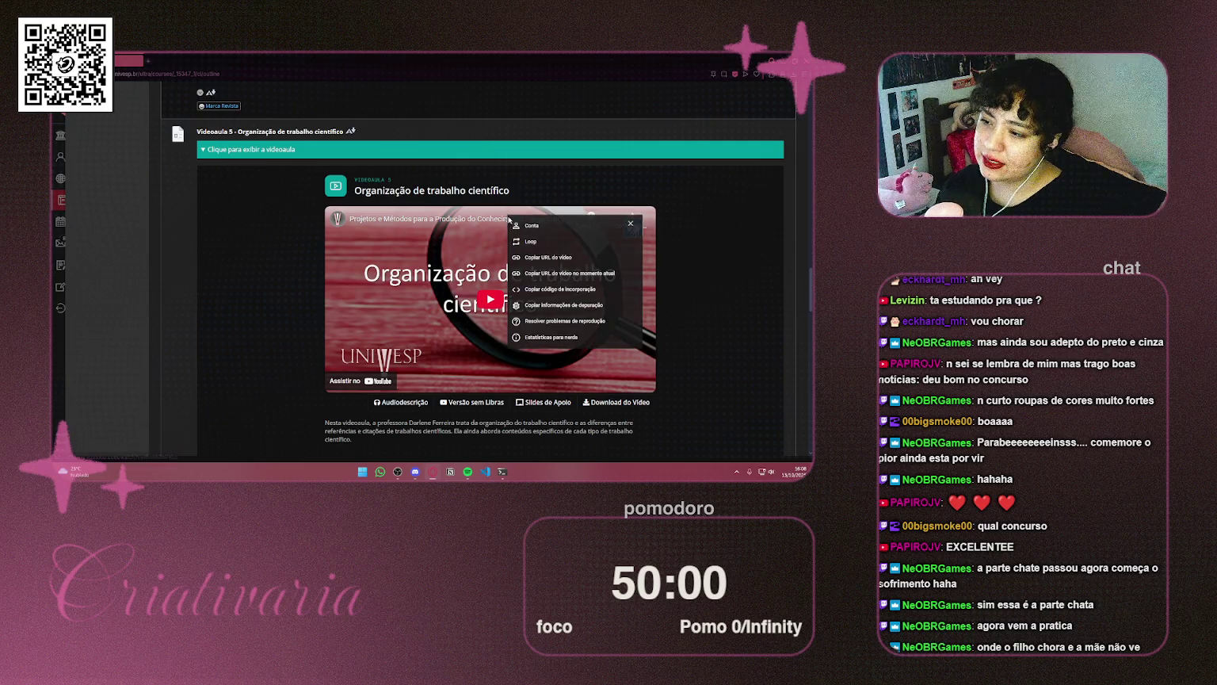
pyautogui.rightClick(438, 222)
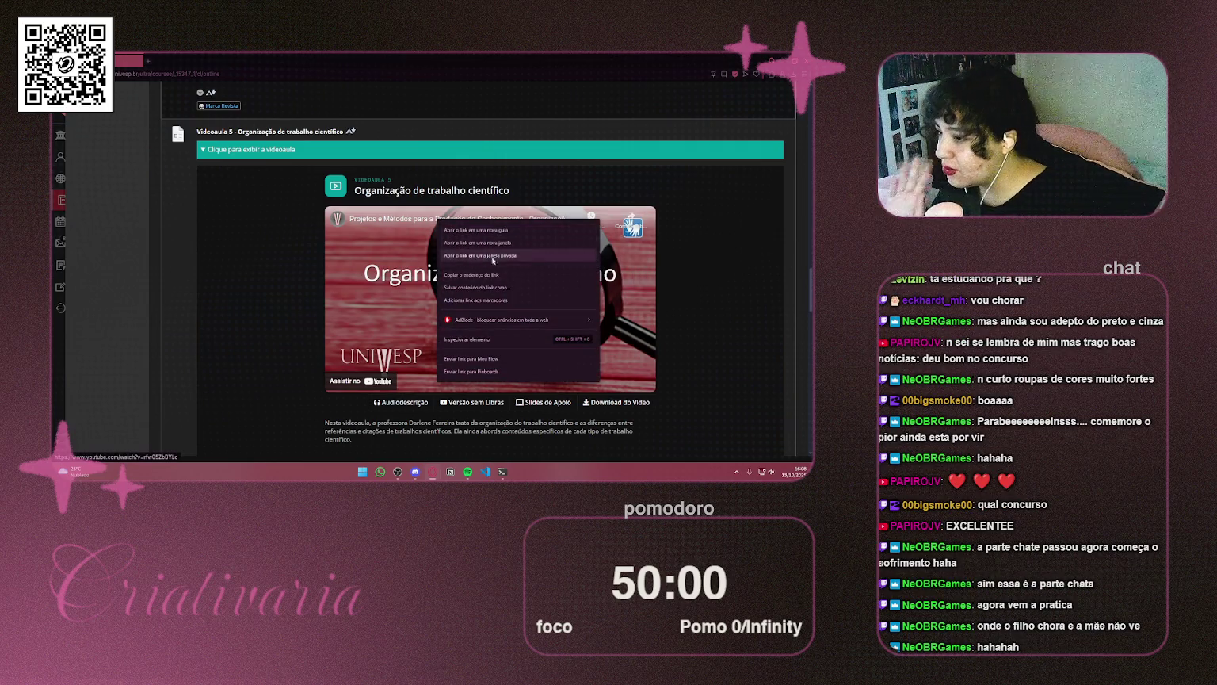
pyautogui.click(513, 256)
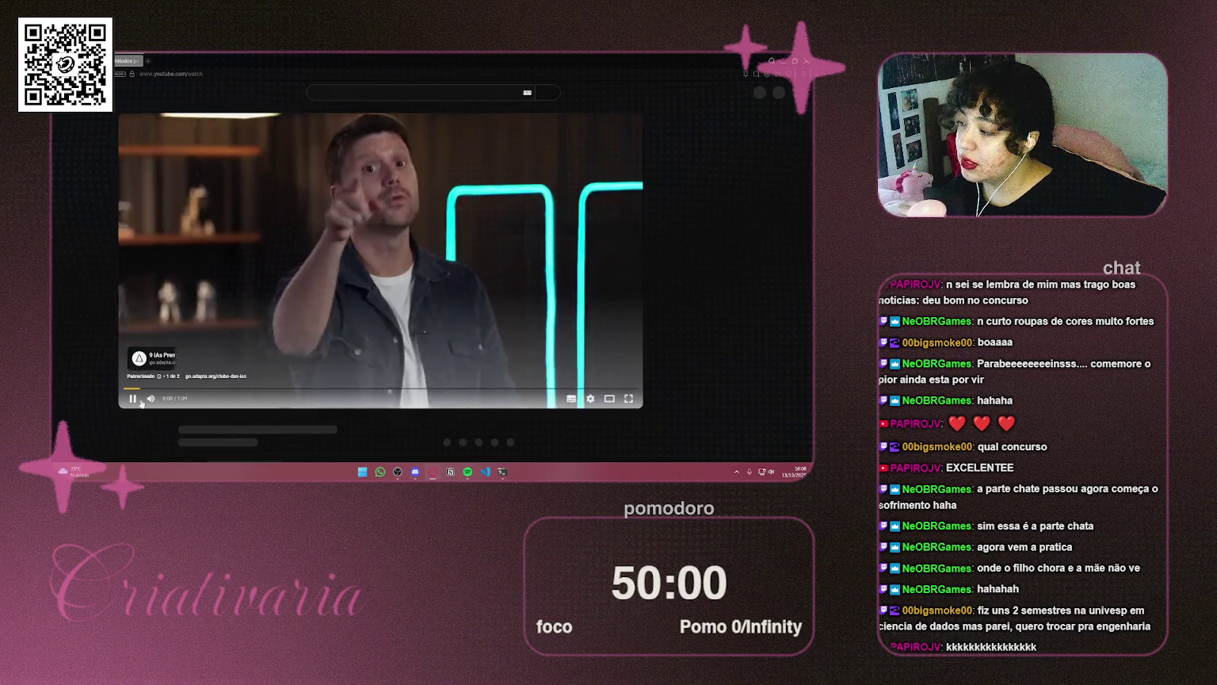
# Mute the lesson, read its expanded description, and close the private window
pyautogui.click(149, 398)
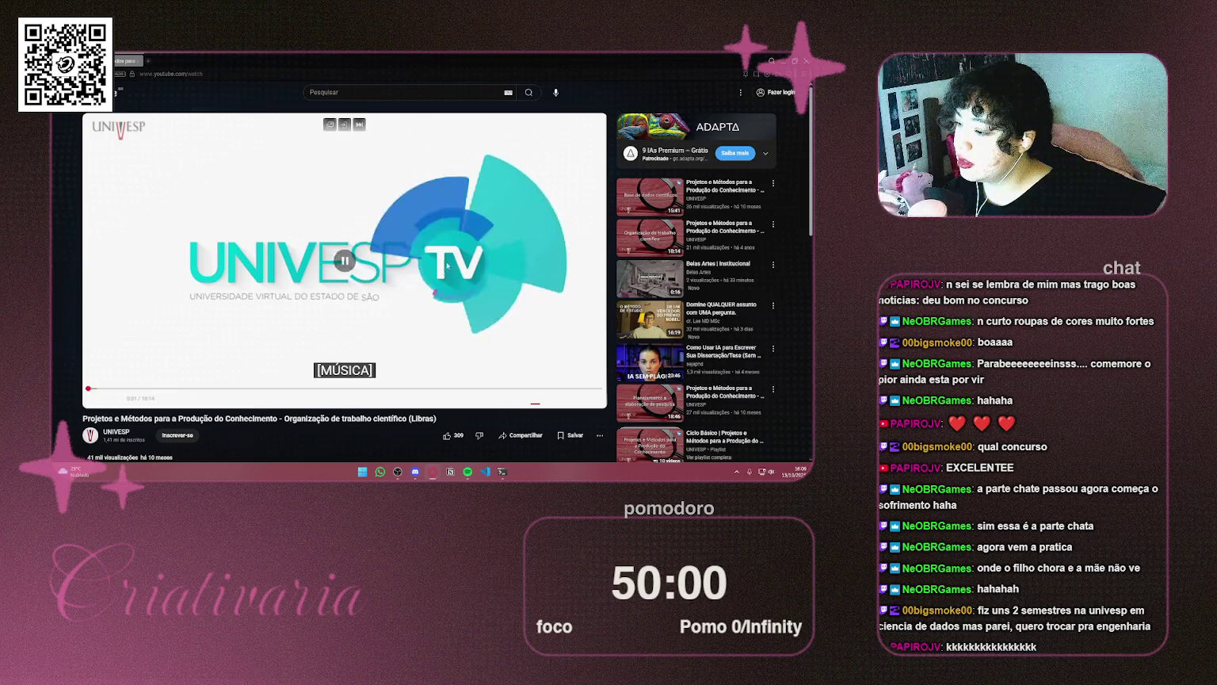
pyautogui.scroll(-3, 450, 256)
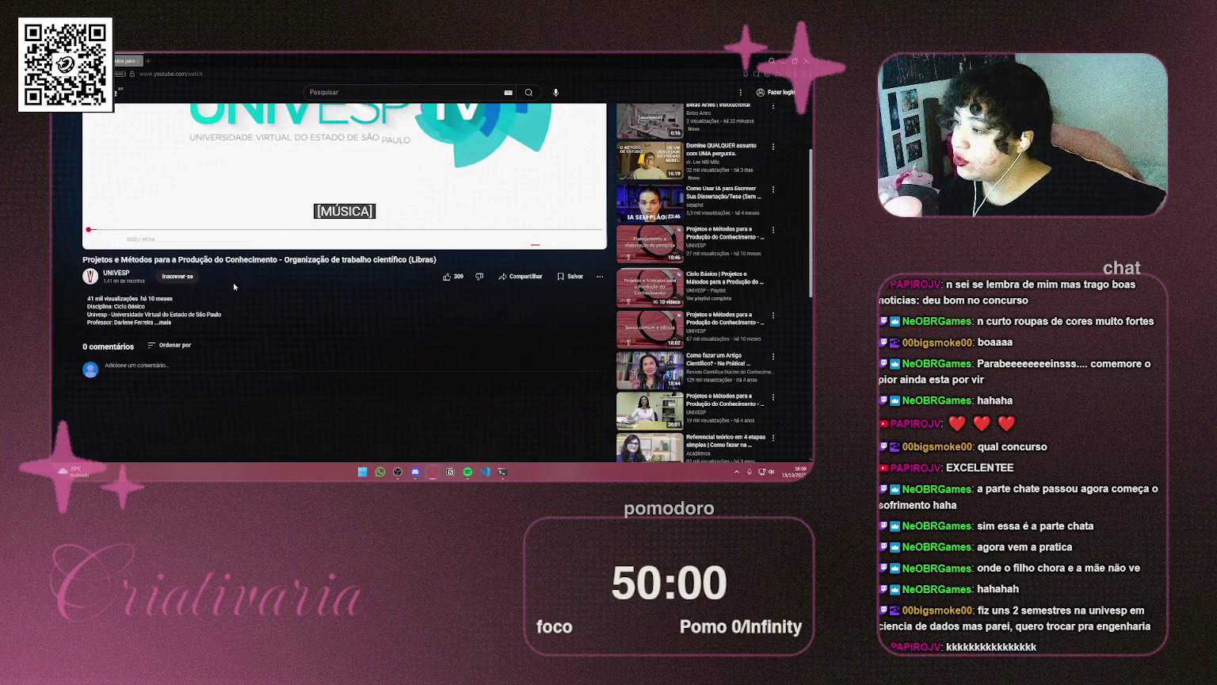
pyautogui.click(204, 316)
pyautogui.scroll(-5, 204, 317)
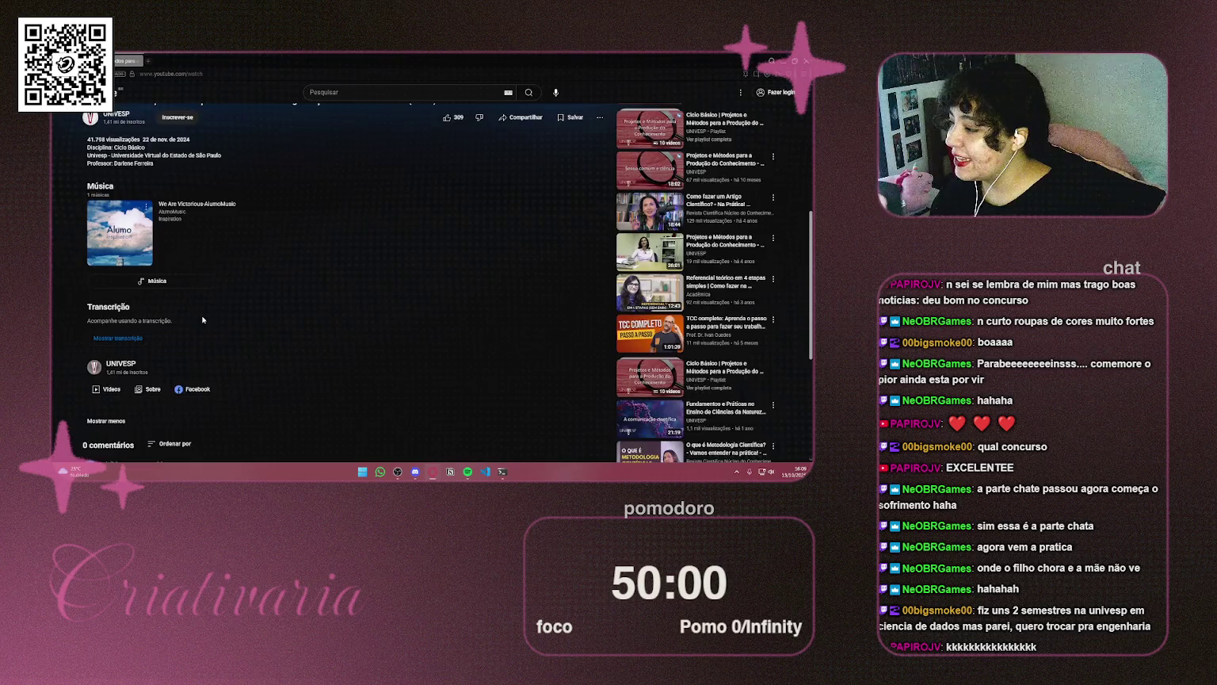
pyautogui.scroll(10, 248, 253)
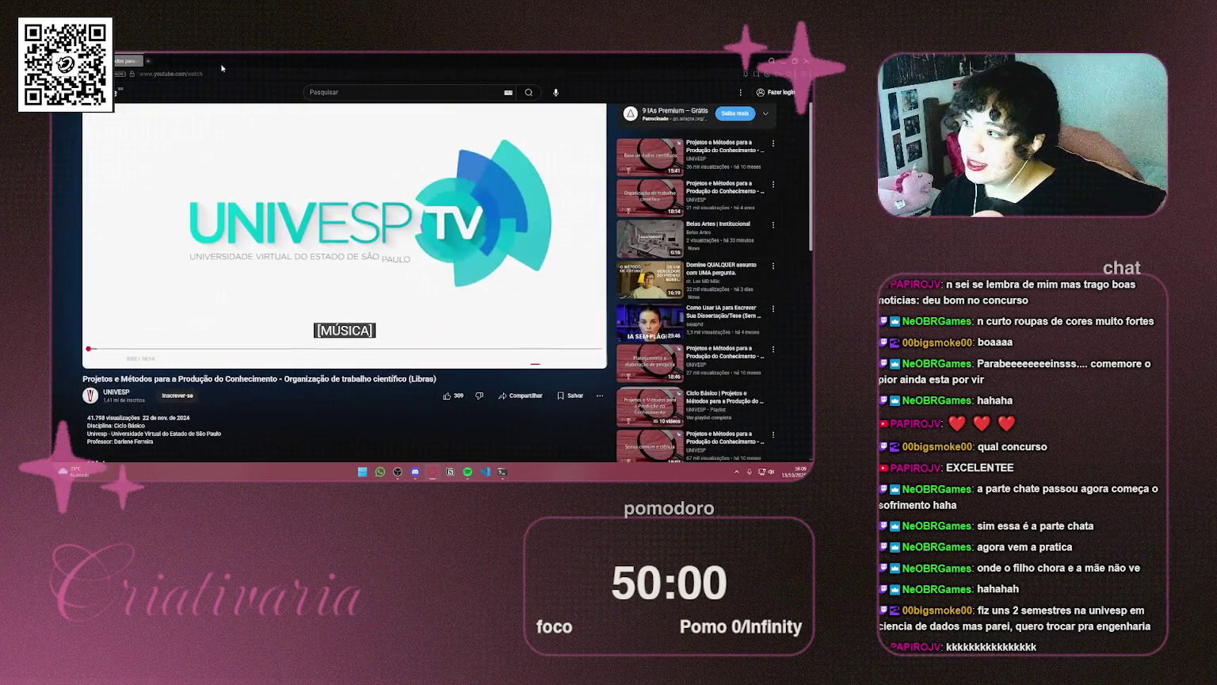
pyautogui.hotkey('ctrl', 'w')
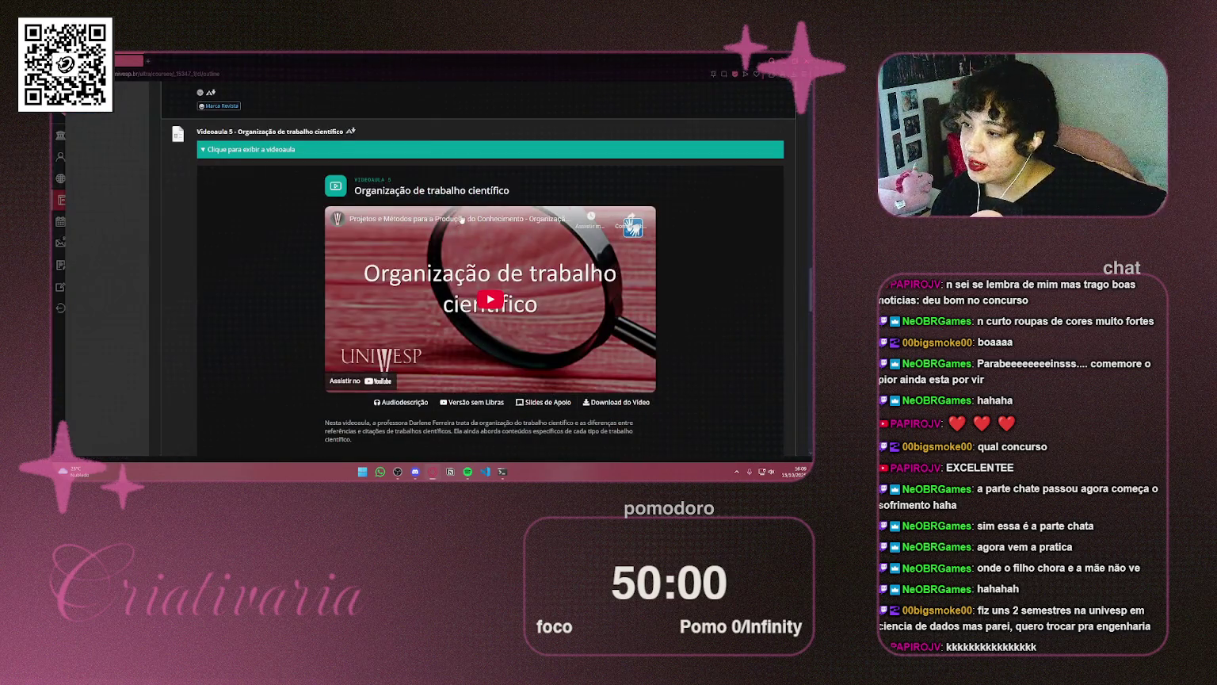
# Copy the embedded video's link address and open notebooklm.google.com in a new tab
pyautogui.rightClick(466, 217)
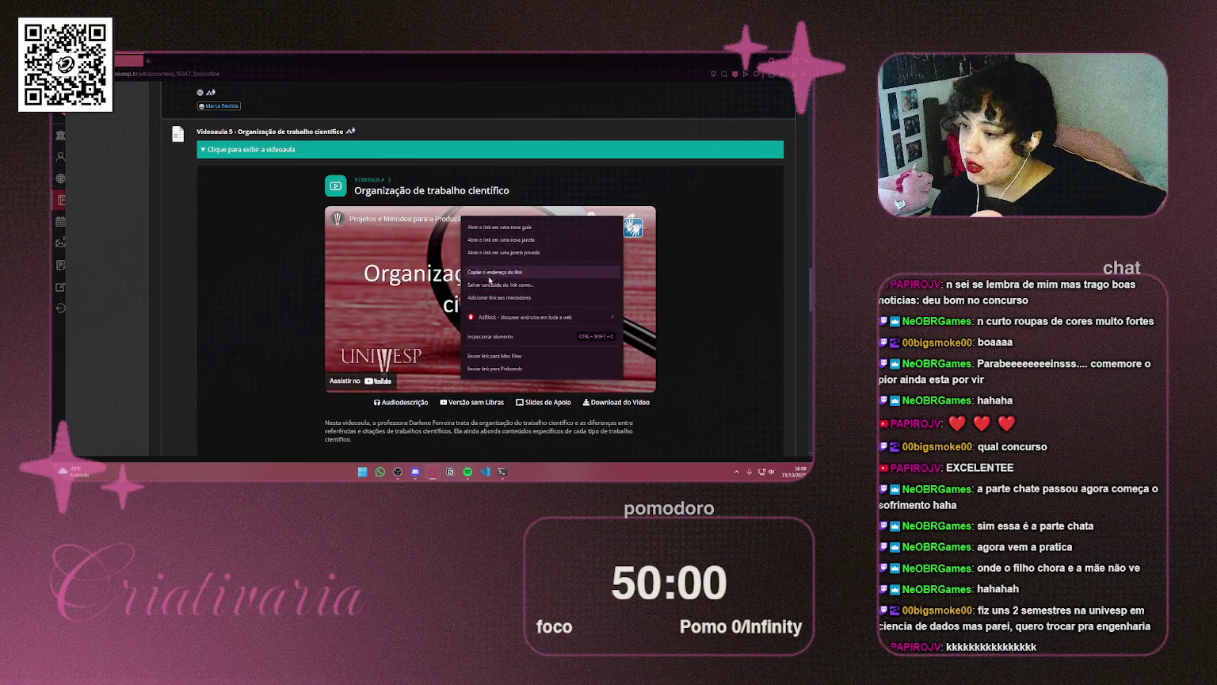
pyautogui.click(488, 274)
pyautogui.click(148, 61)
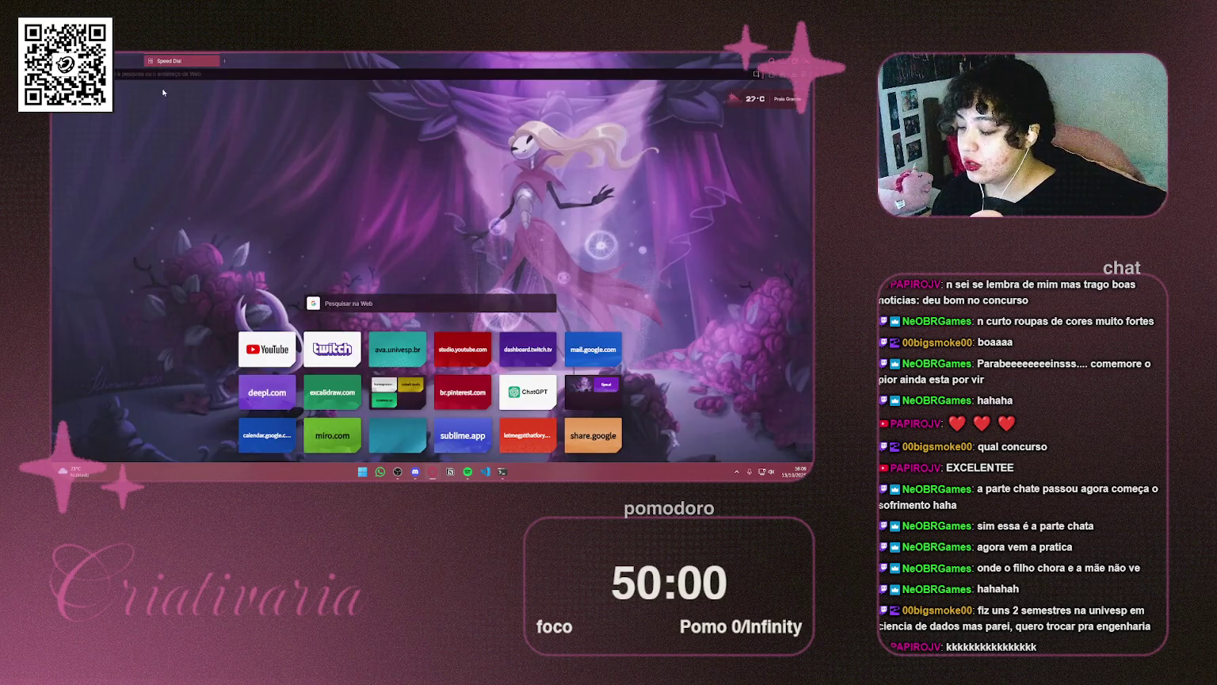
pyautogui.write('notebooklm.google.com')
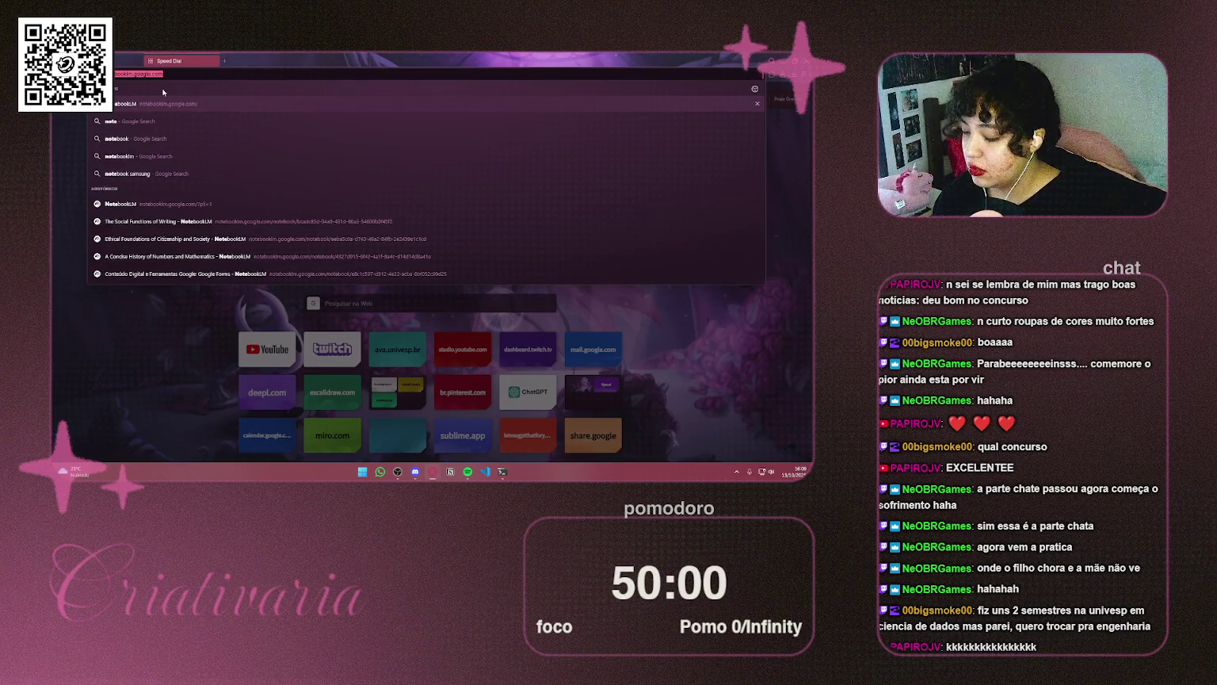
pyautogui.press('Return')
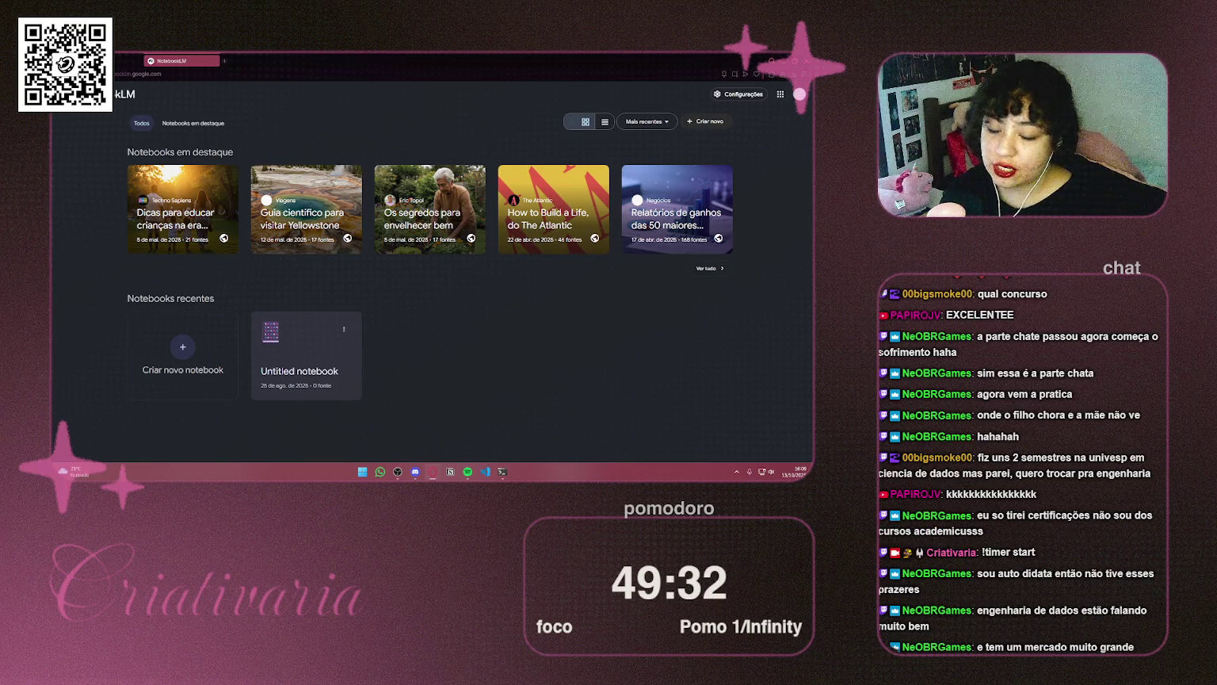
# Confirm the signed-in Google account, then switch to the Univesp video lesson window
pyautogui.click(799, 94)
pyautogui.click(799, 95)
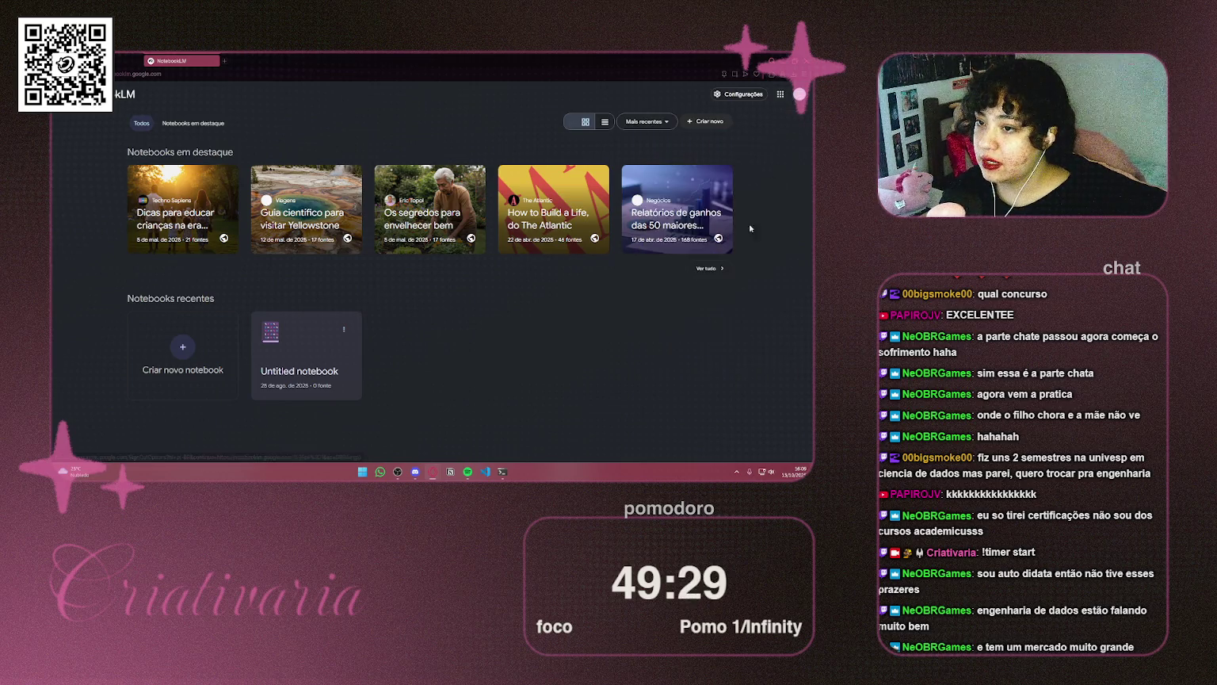
pyautogui.click(434, 472)
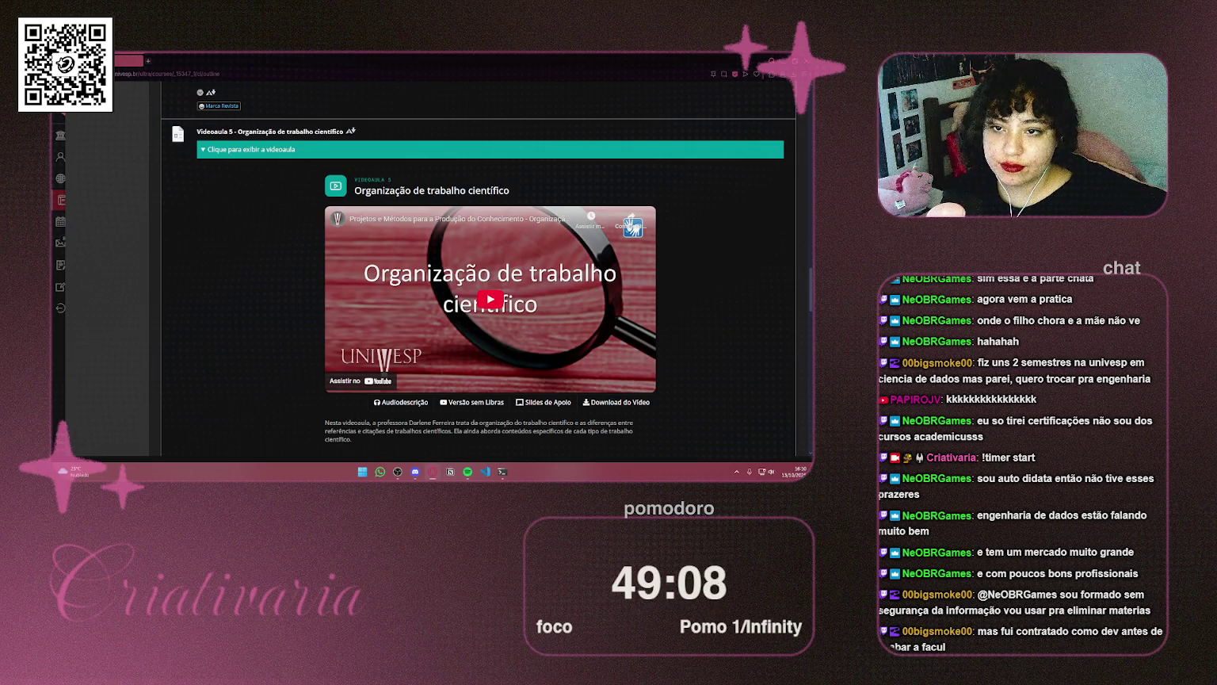
# Return to the NotebookLM notebooks home tab with Ctrl+Tab
pyautogui.hotkey('ctrl', 'Tab')
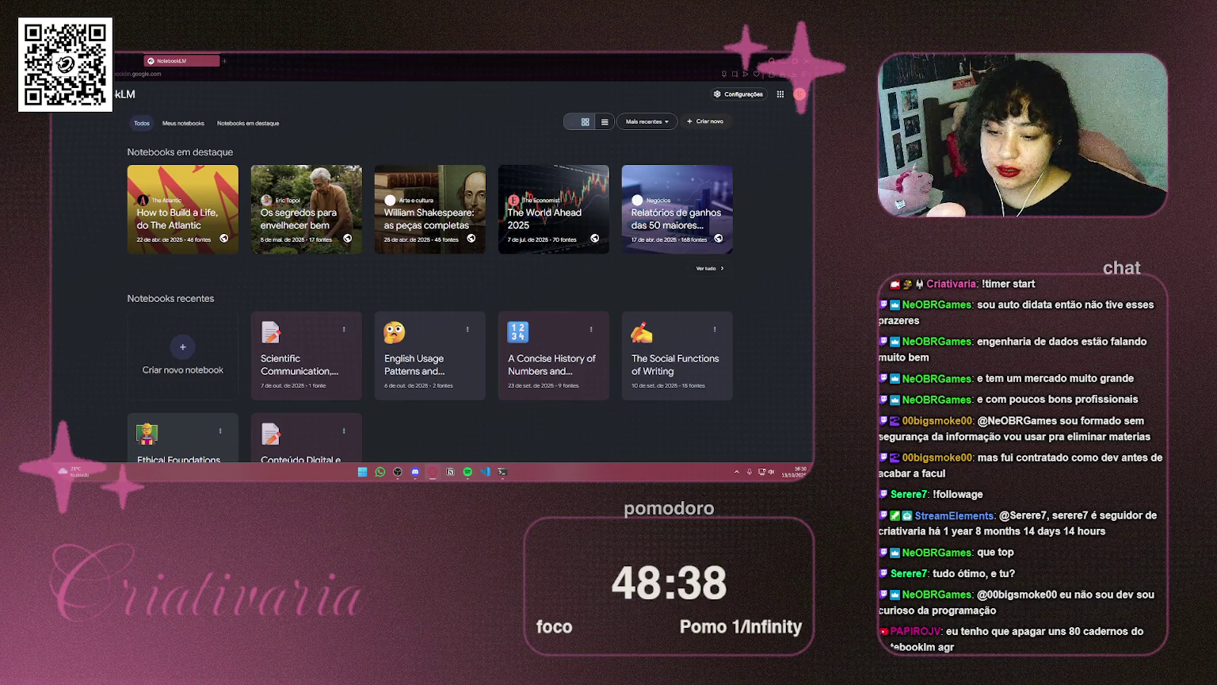
# Scroll the home page and open the 'Scientific Communication' notebook under Notebooks recentes
pyautogui.scroll(-1, 382, 222)
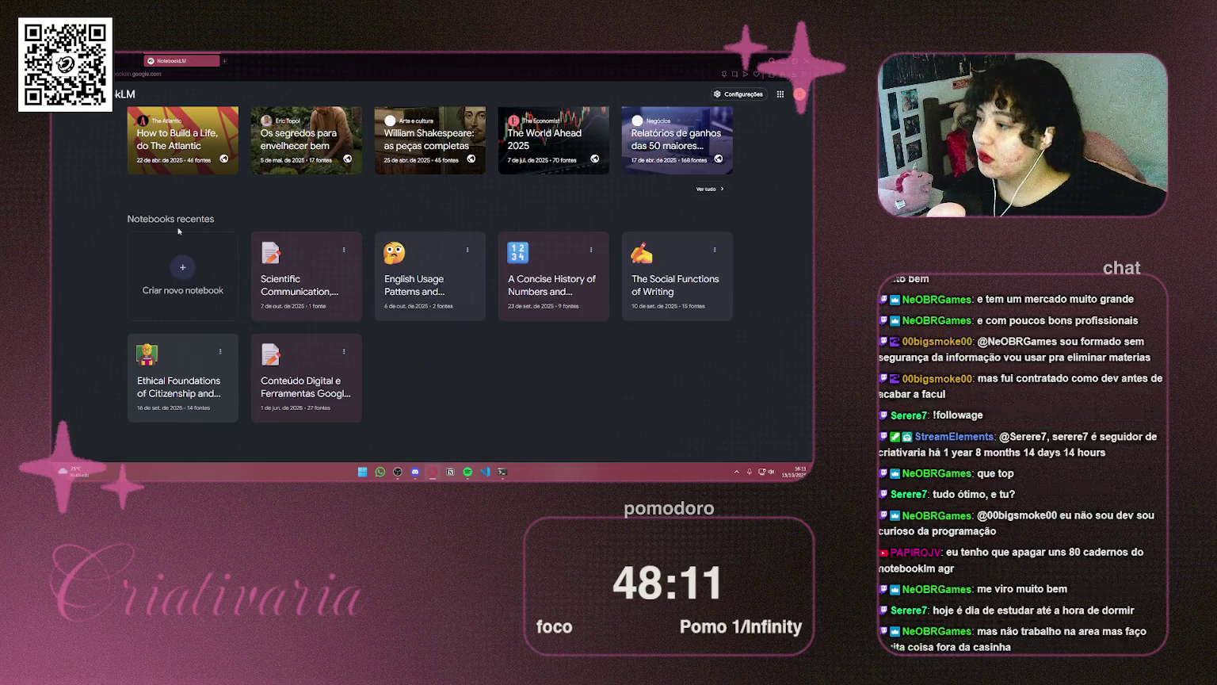
pyautogui.click(316, 292)
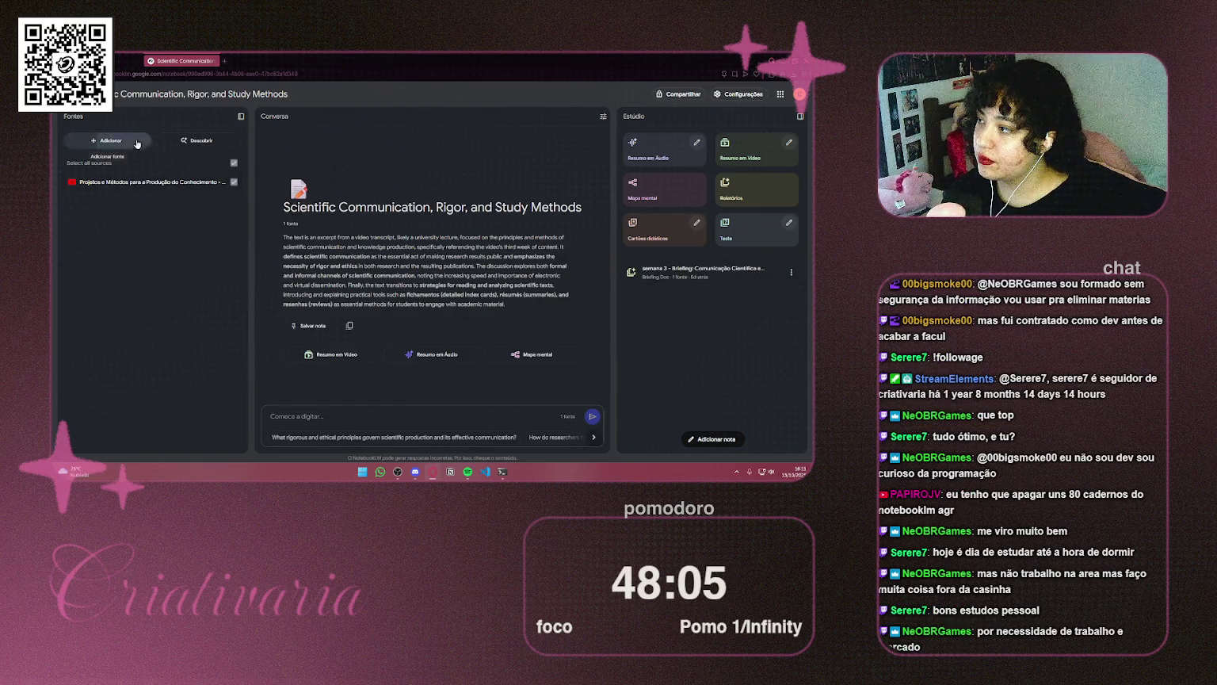
# Insert the copied lesson video URL as a YouTube source in Fontes, then start a new tab
pyautogui.click(107, 141)
pyautogui.click(407, 369)
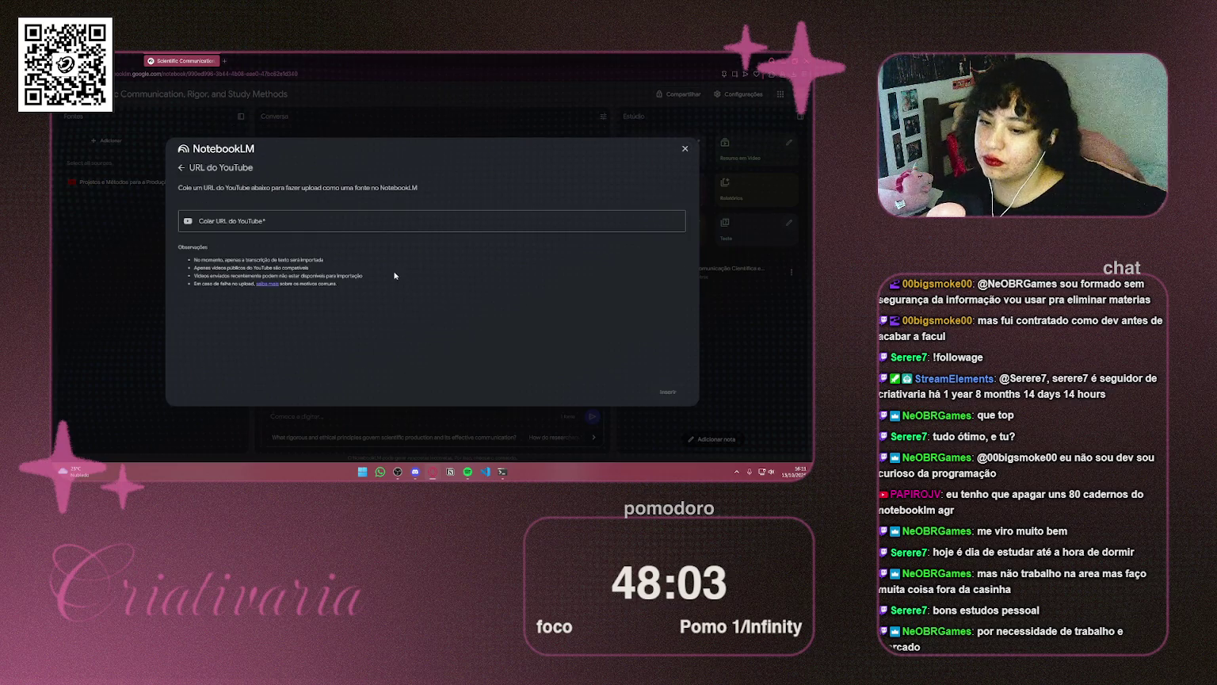
pyautogui.click(387, 229)
pyautogui.hotkey('ctrl', 'v')
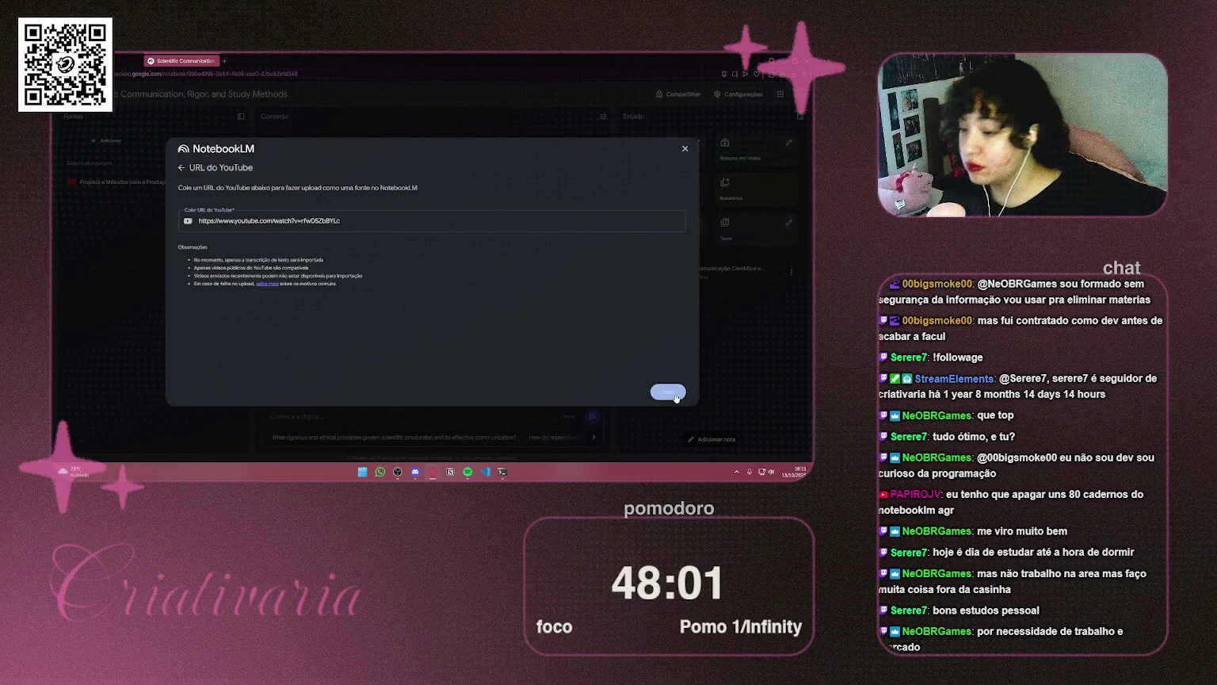
pyautogui.click(666, 393)
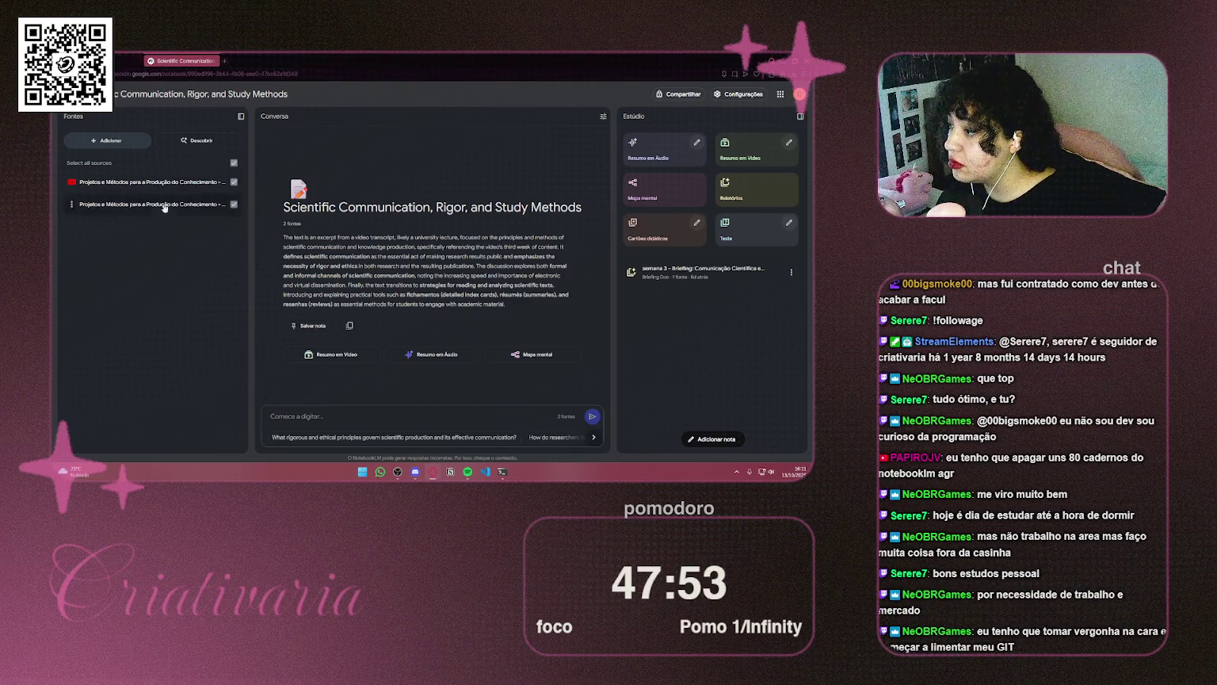
pyautogui.click(224, 61)
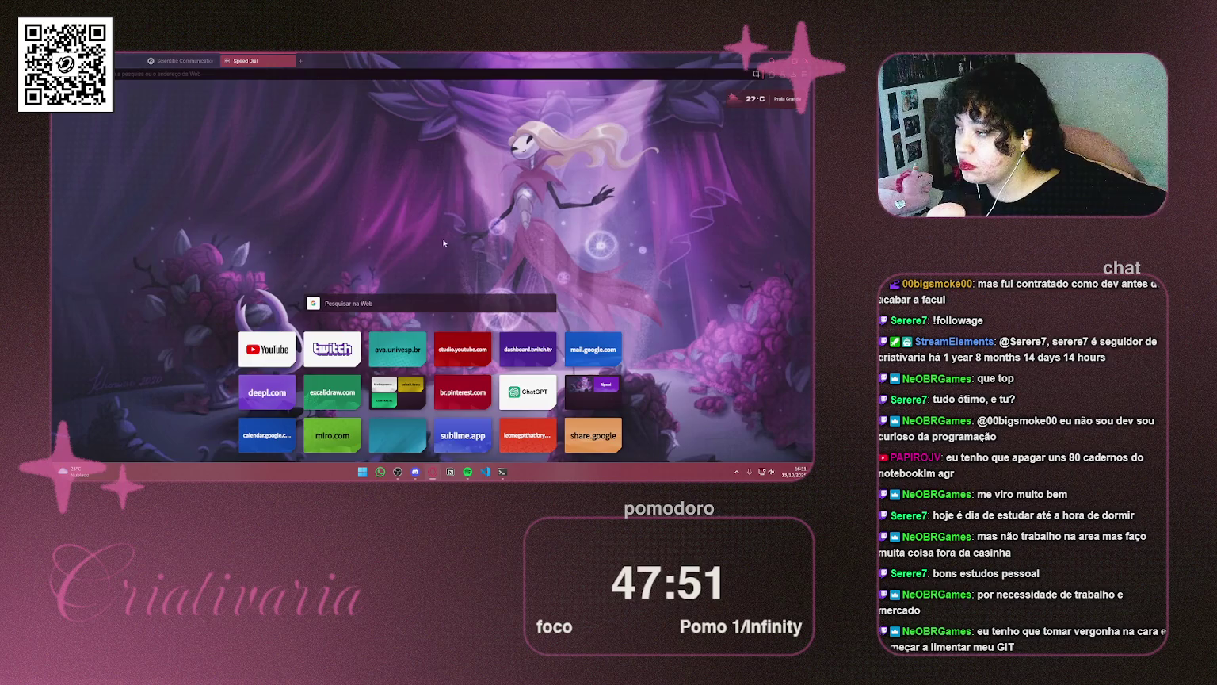
# Open a new private window and load the pasted YouTube lesson link
pyautogui.press('super')
pyautogui.click(122, 64)
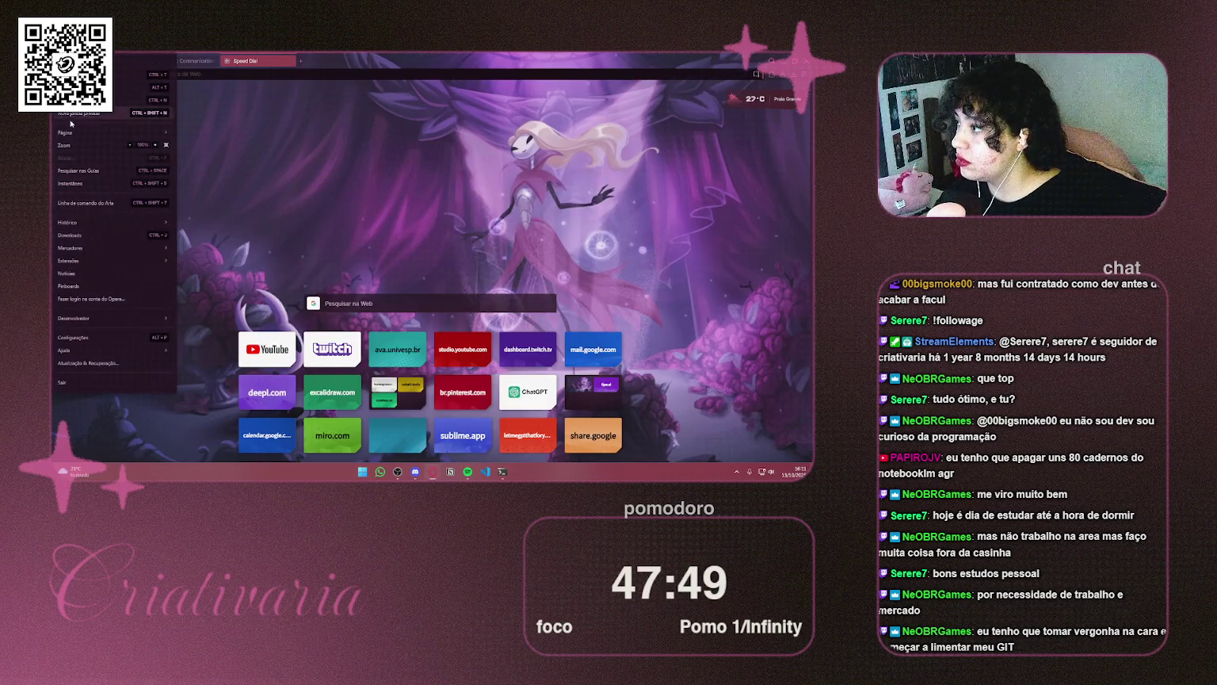
pyautogui.click(147, 113)
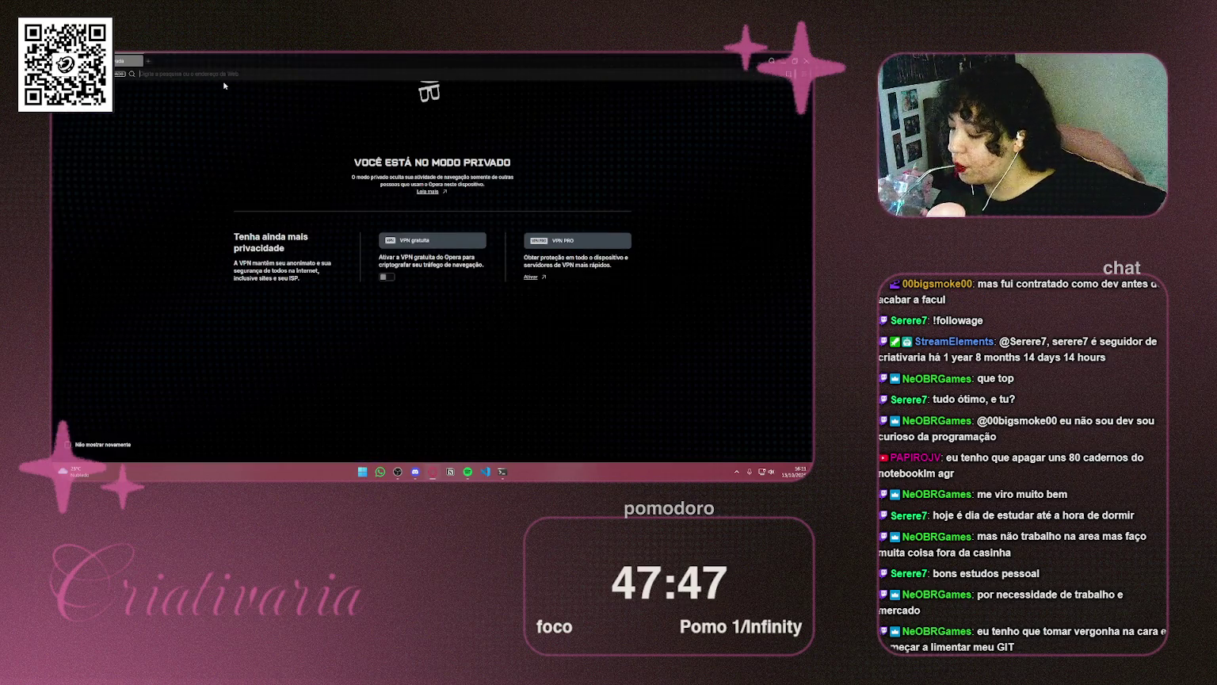
pyautogui.press('super')
pyautogui.press('Escape')
pyautogui.hotkey('ctrl', 'v')
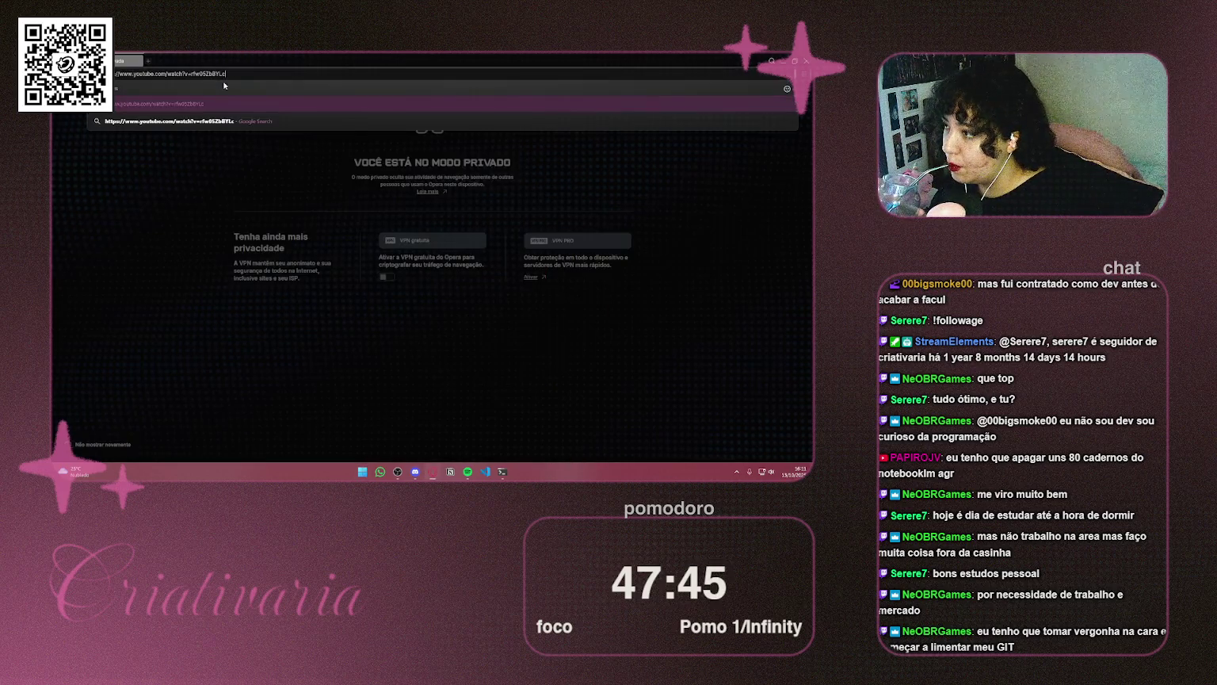
pyautogui.press('Return')
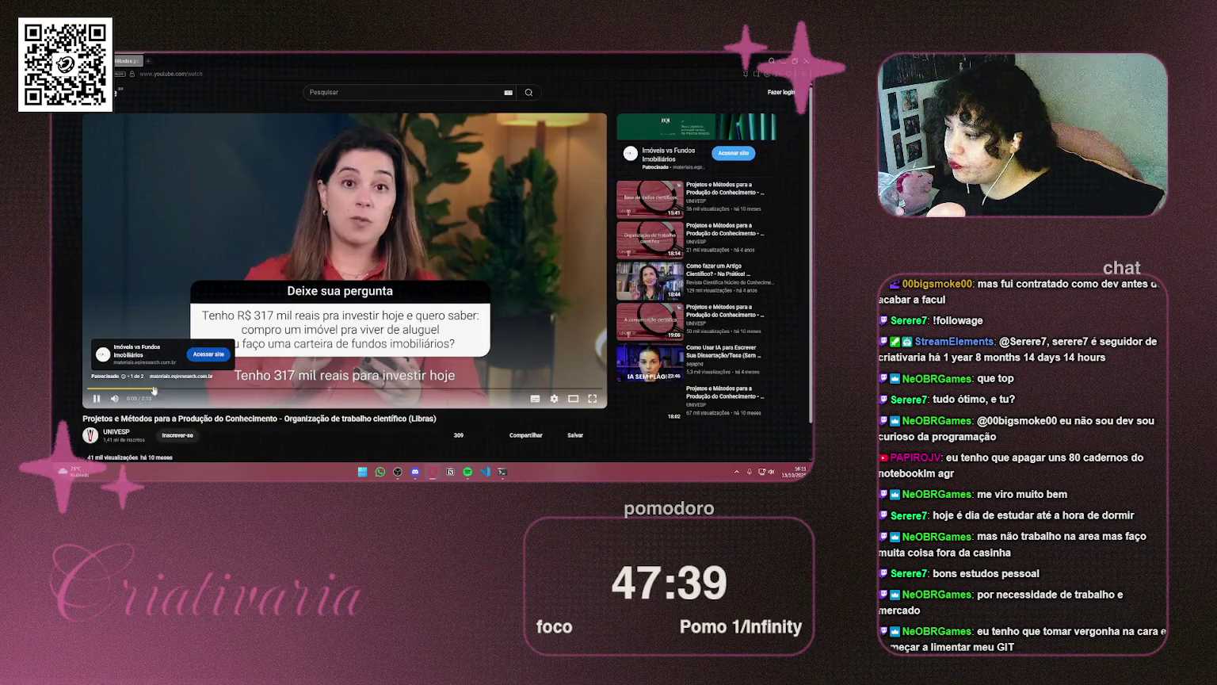
# Pause the Libras lesson video and go back to the NotebookLM notebook
pyautogui.click(95, 398)
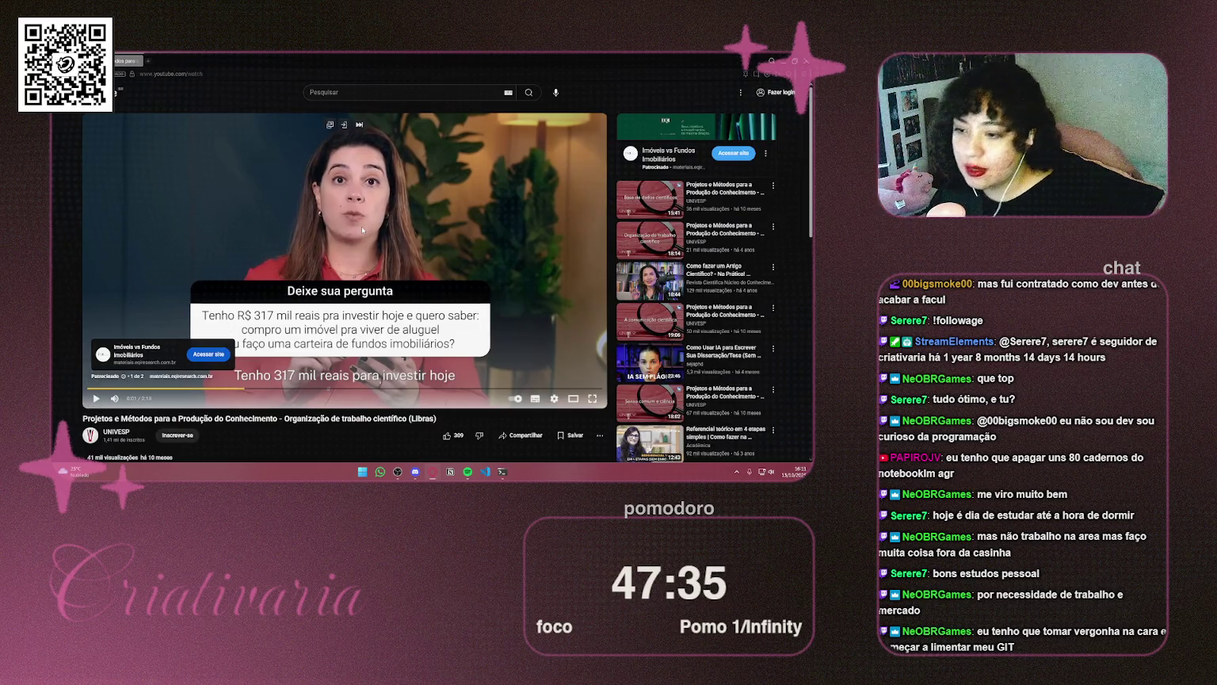
pyautogui.scroll(-2, 362, 231)
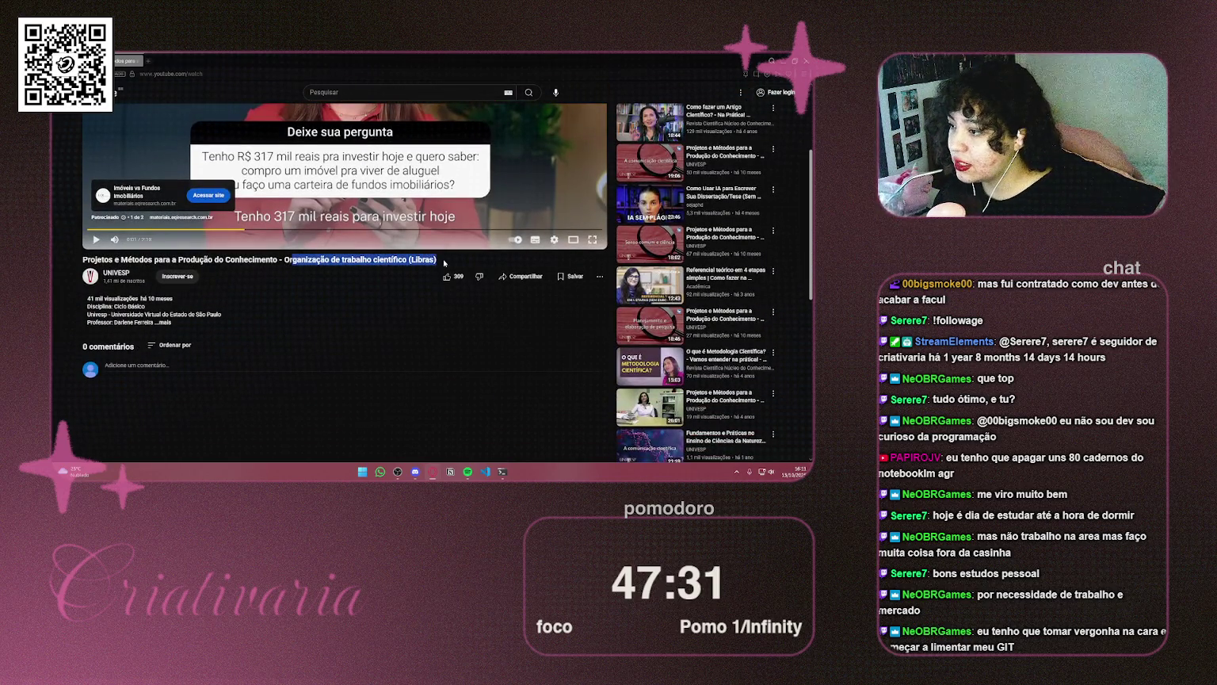
pyautogui.hotkey('alt', 'Tab')
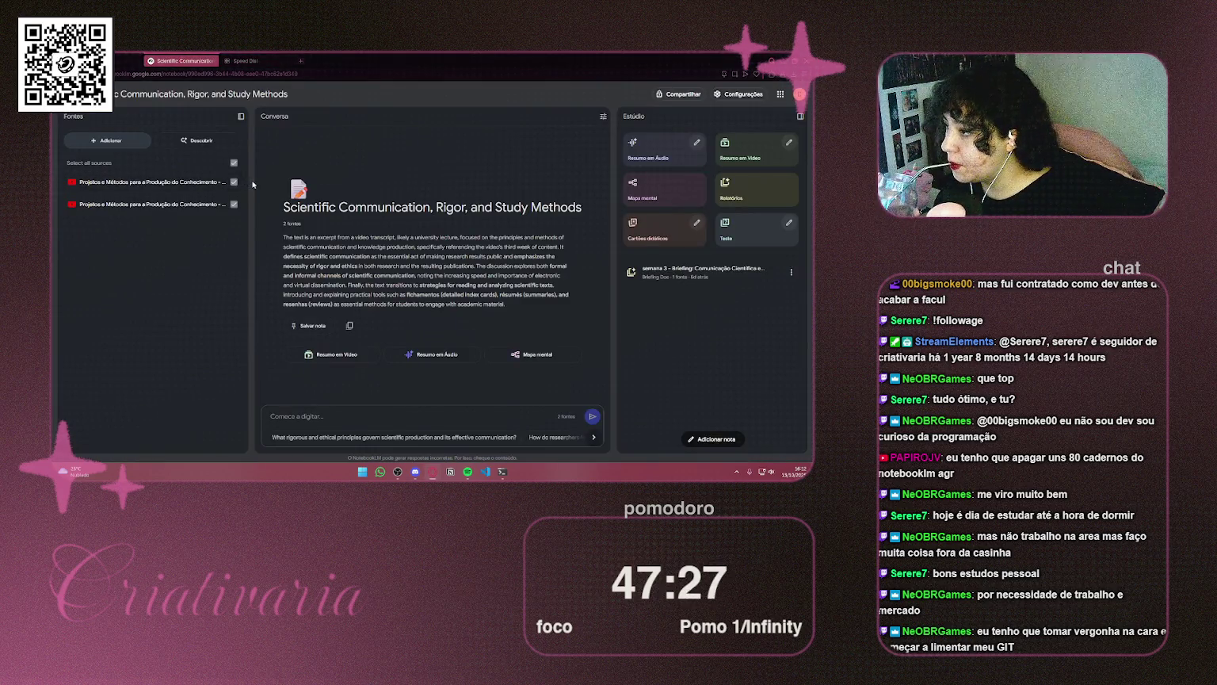
# Exclude the first source so only the new video is used, and open the Relatórios report formats
pyautogui.click(241, 115)
pyautogui.click(68, 116)
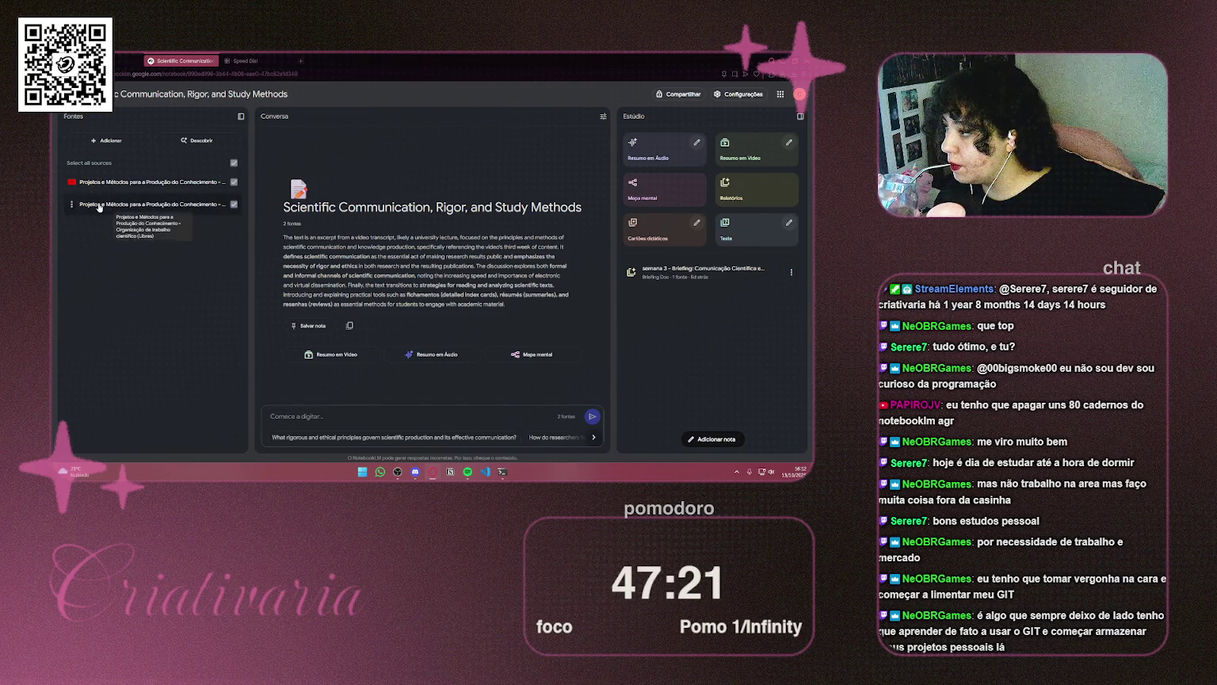
pyautogui.click(233, 183)
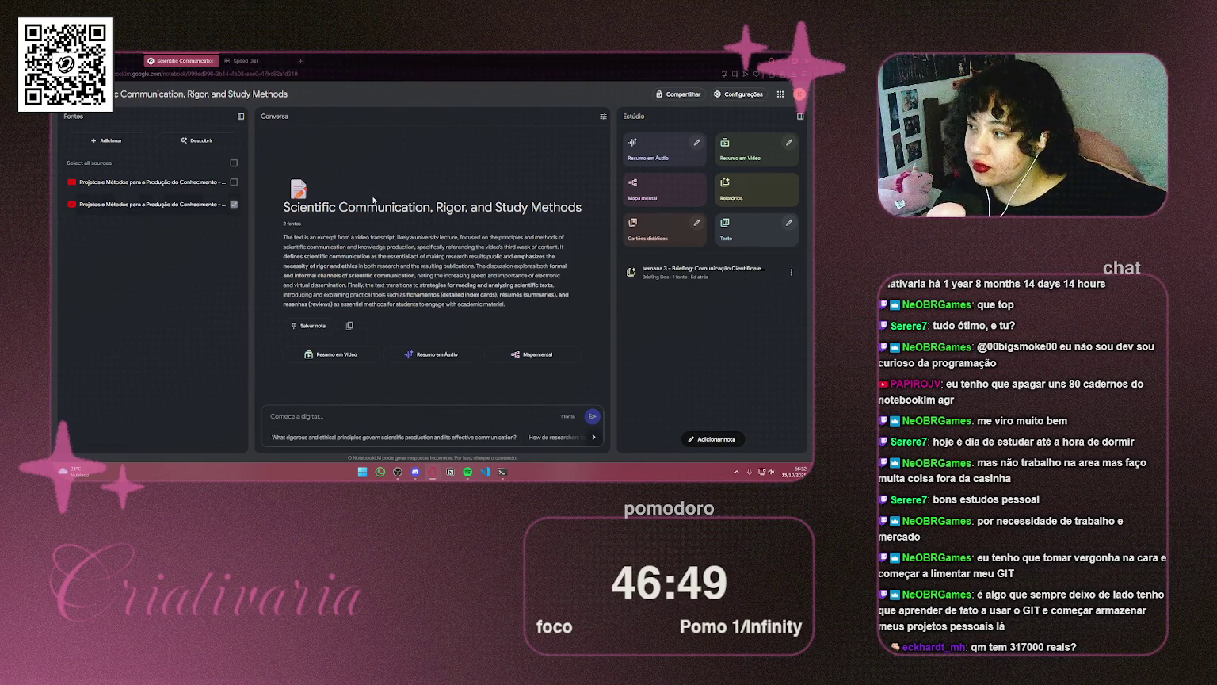
pyautogui.click(773, 191)
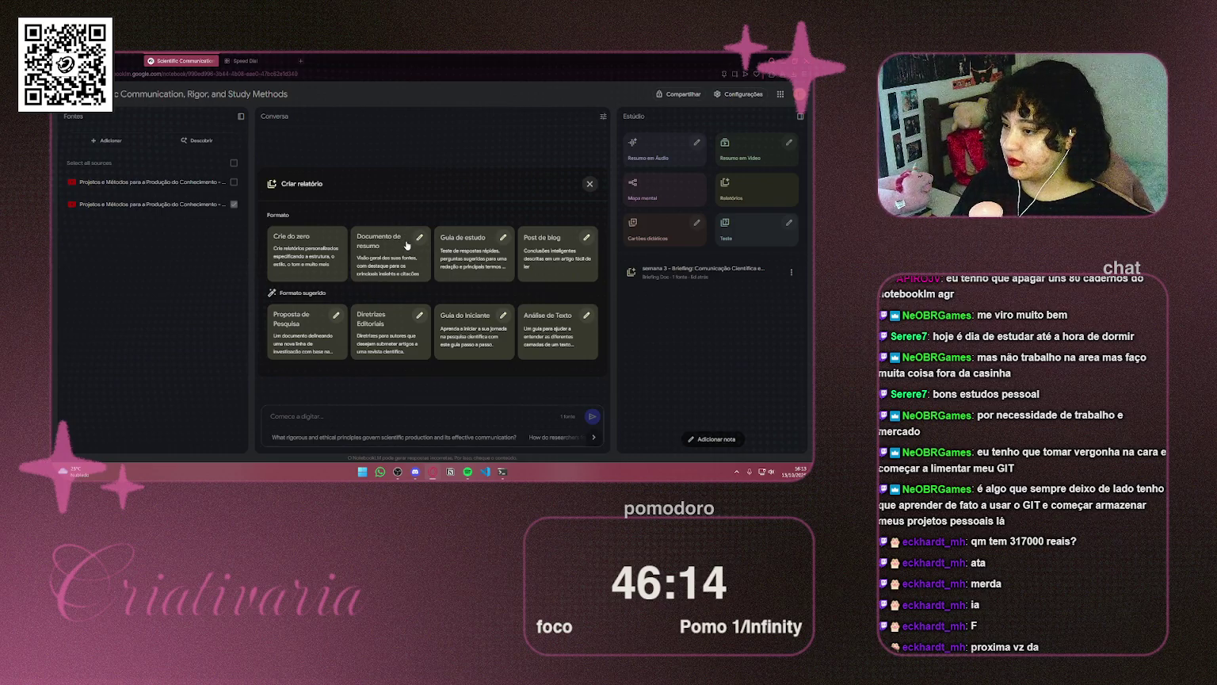
# Choose 'Crie do zero' and set the report language to português (Brasil)
pyautogui.click(302, 258)
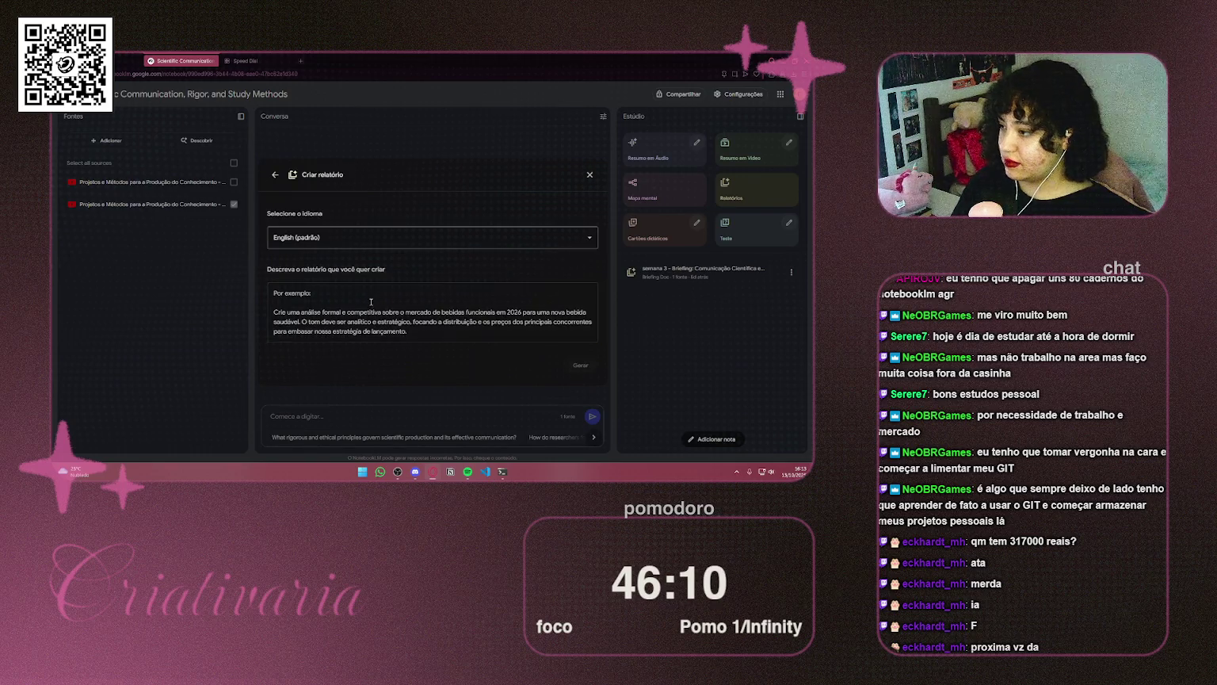
pyautogui.click(347, 240)
pyautogui.scroll(-5, 339, 301)
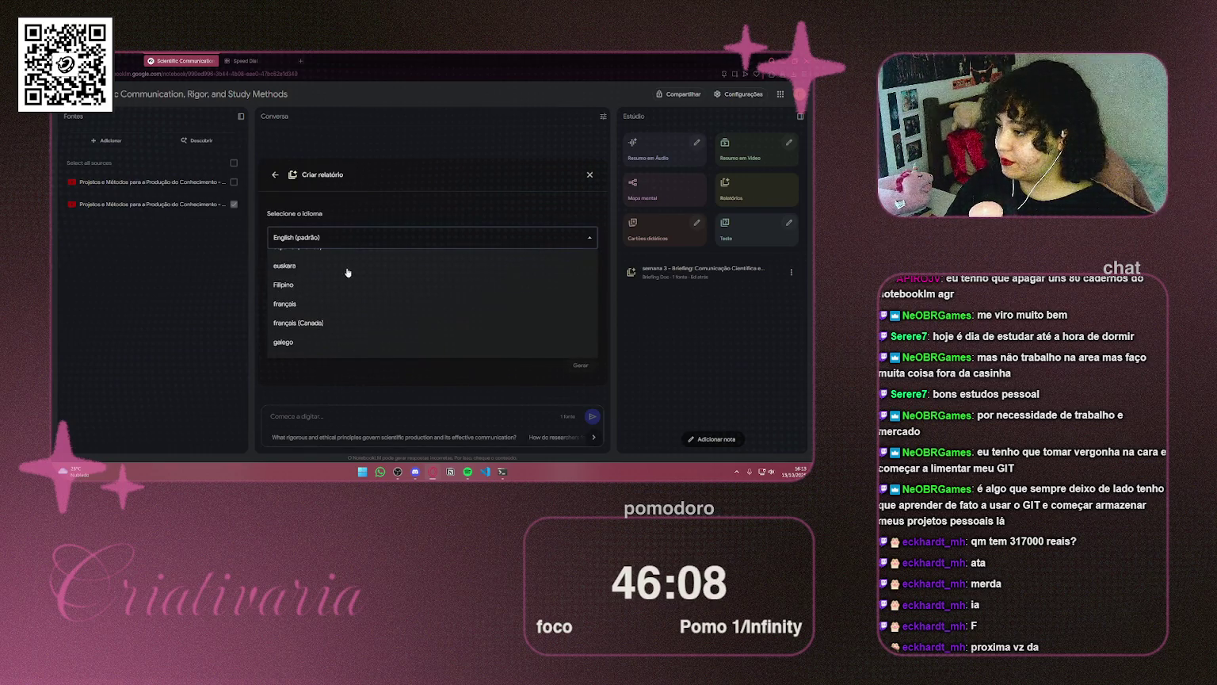
pyautogui.scroll(-3, 347, 272)
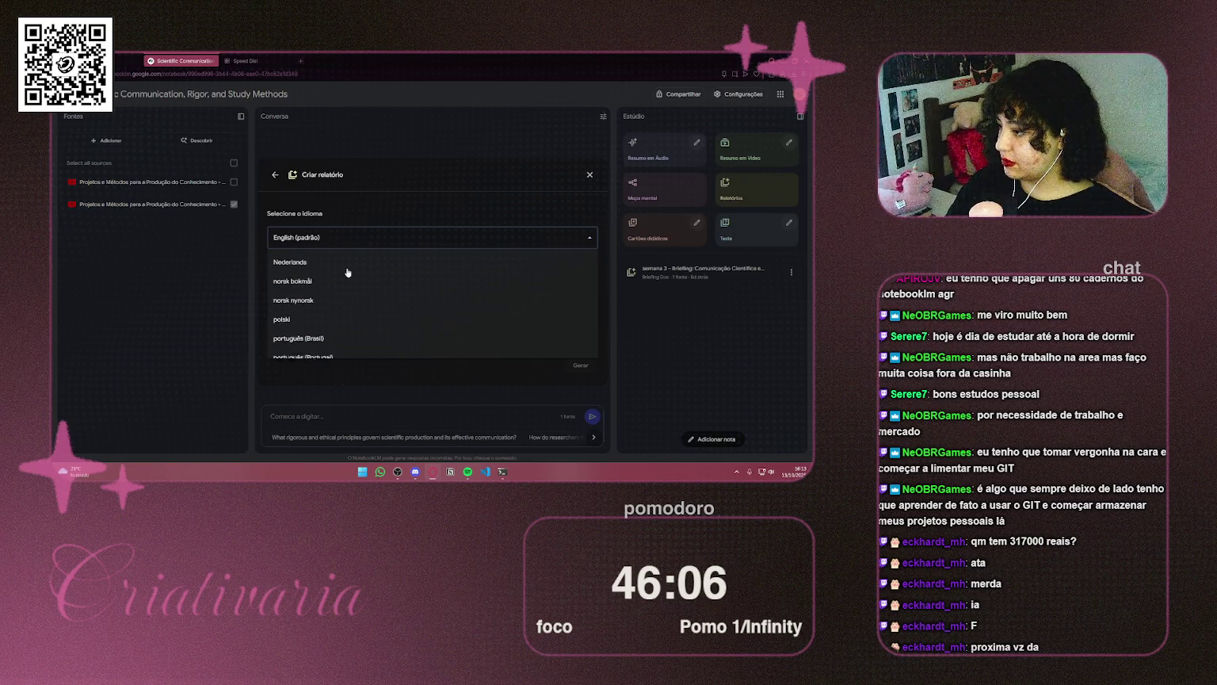
pyautogui.click(335, 337)
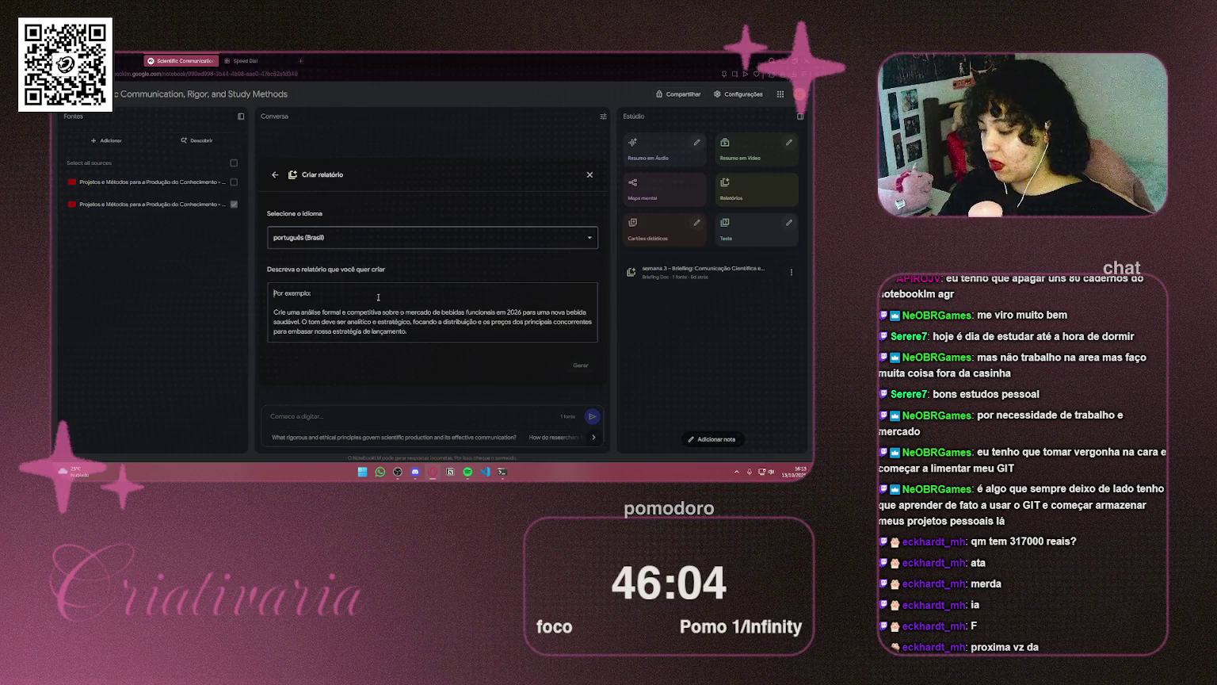
# Describe the report: explain the sources linearly, friendly and directly, covering each point addressed
pyautogui.click(378, 297)
pyautogui.write('Explique o que')
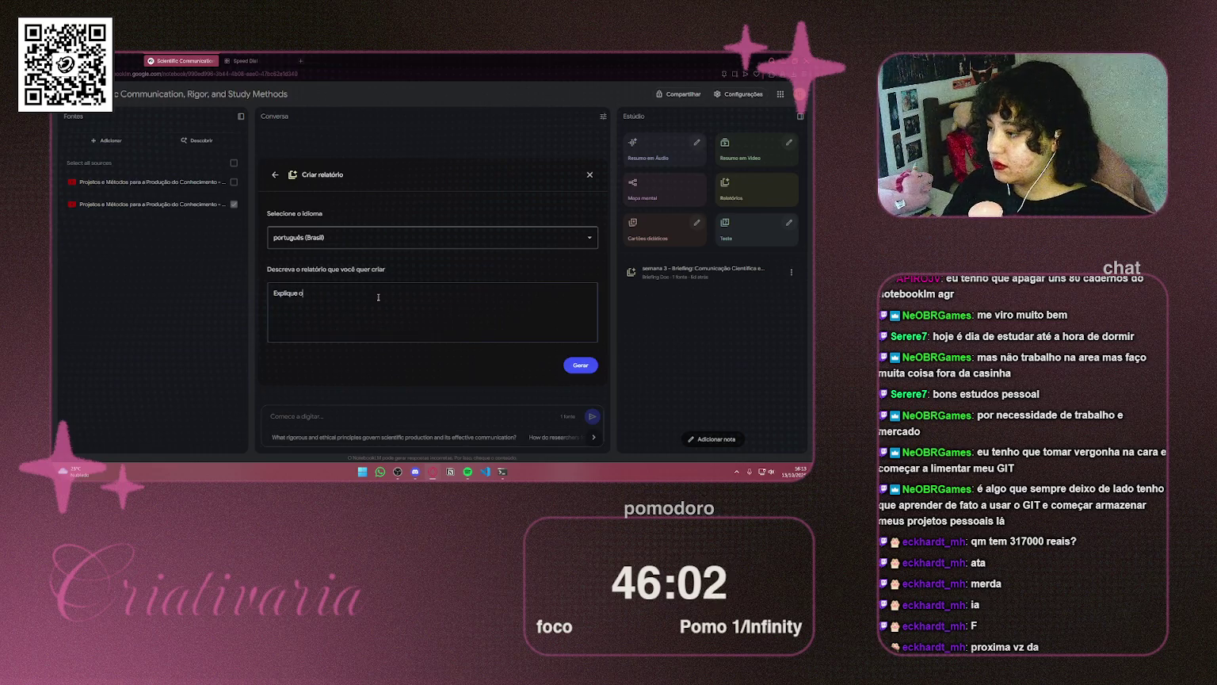
pyautogui.press('BackSpace')
pyautogui.press('BackSpace')
pyautogui.press('BackSpace')
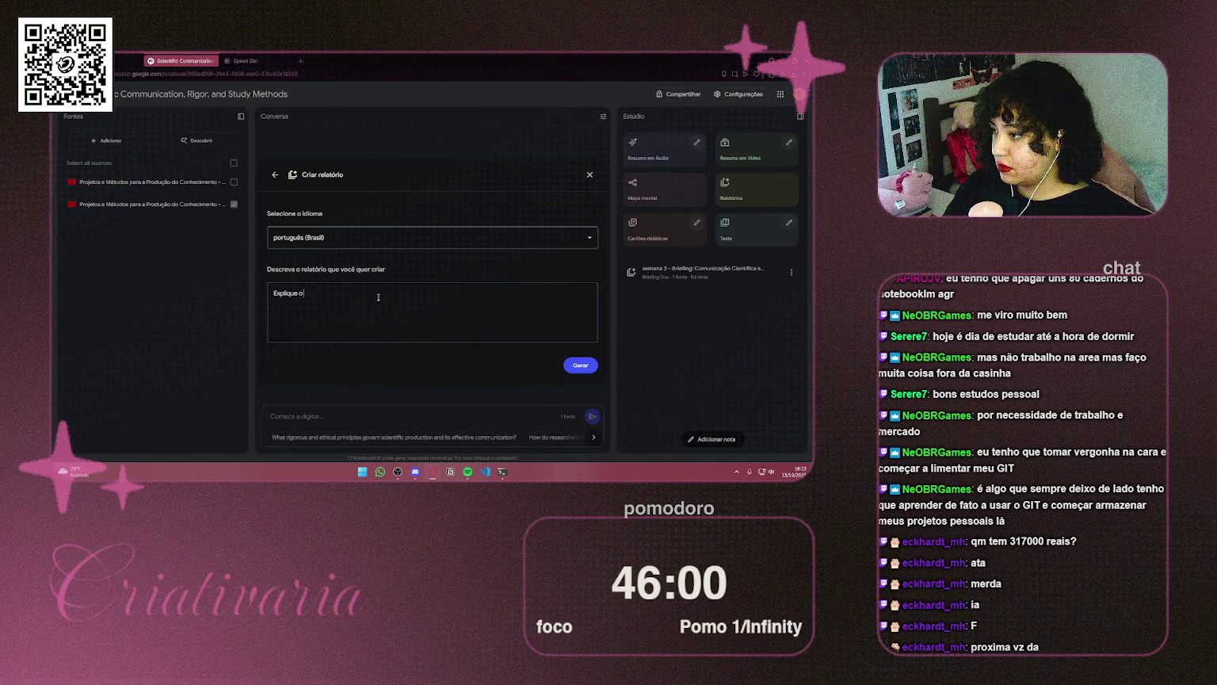
pyautogui.write(' que foi')
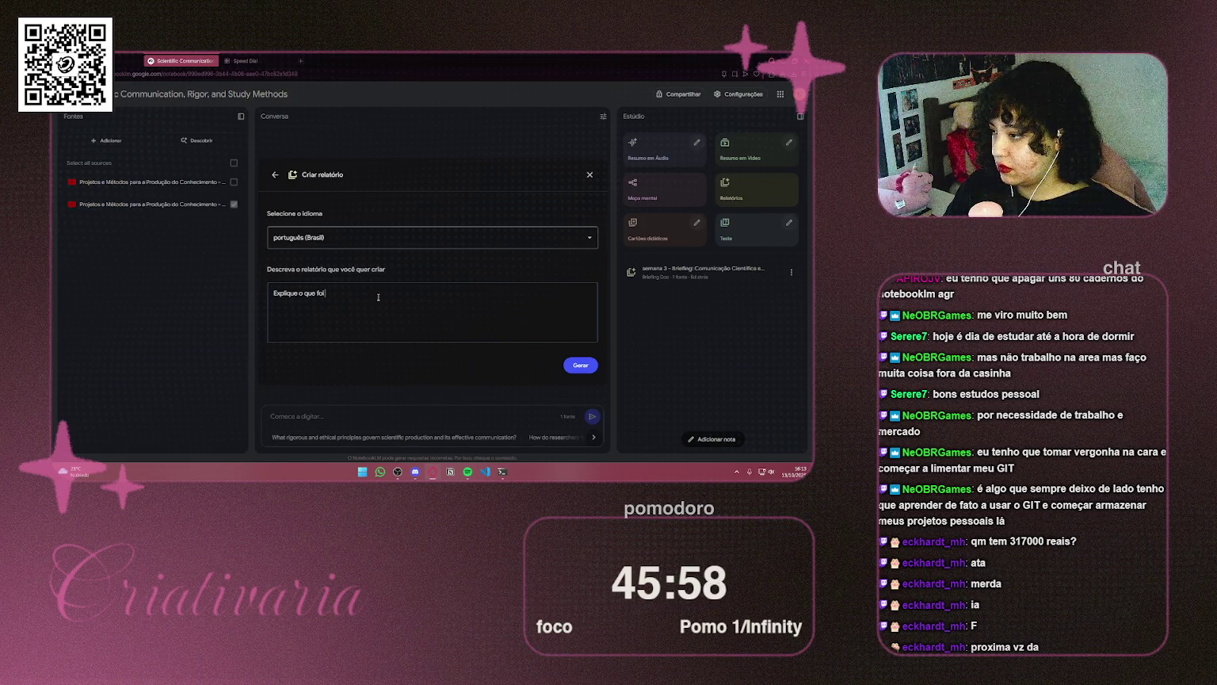
pyautogui.write(' passado nas')
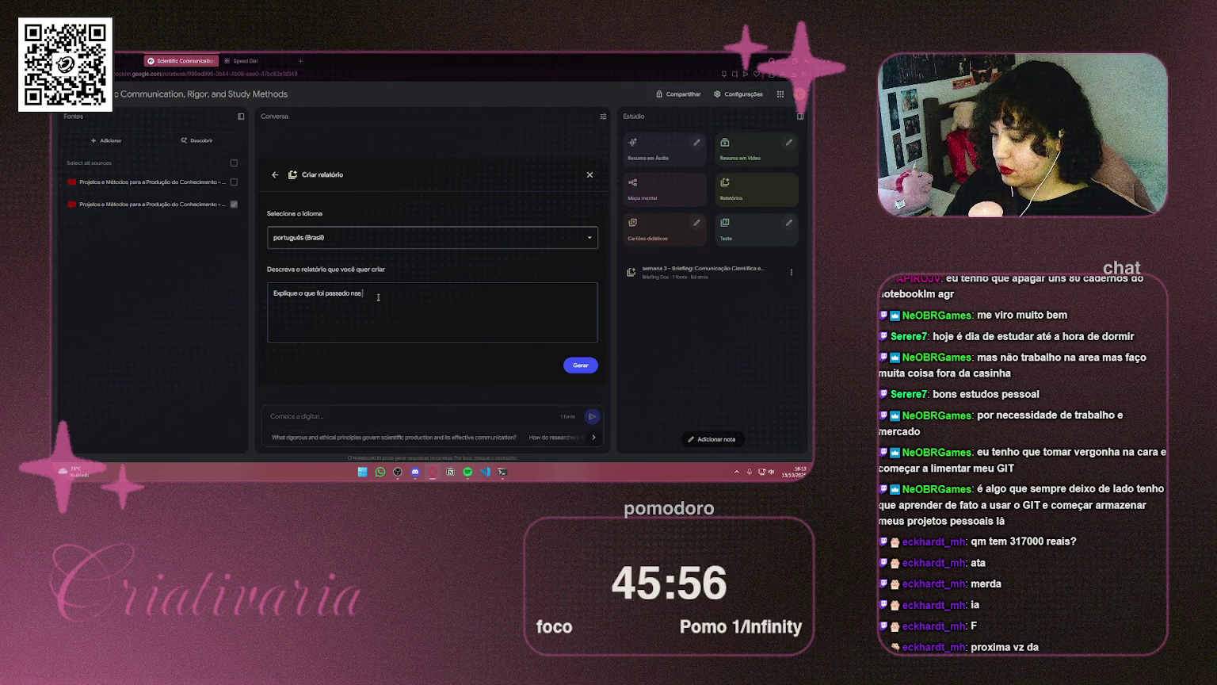
pyautogui.write(' fontes de forma')
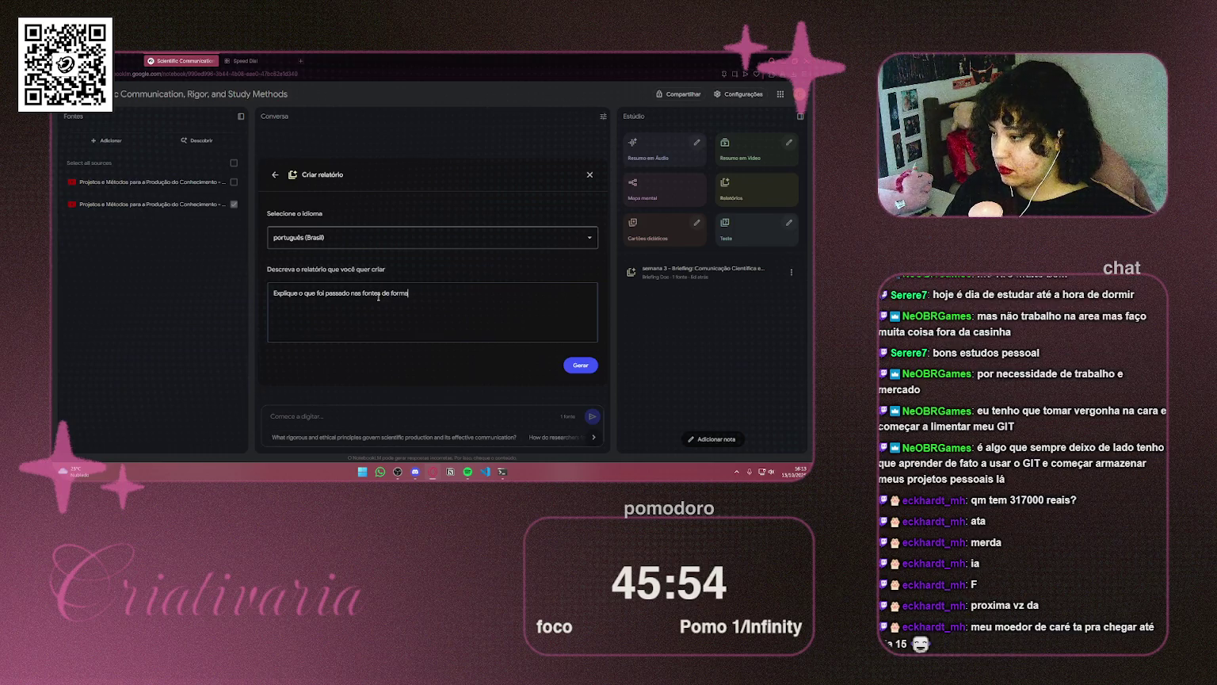
pyautogui.write(' linear')
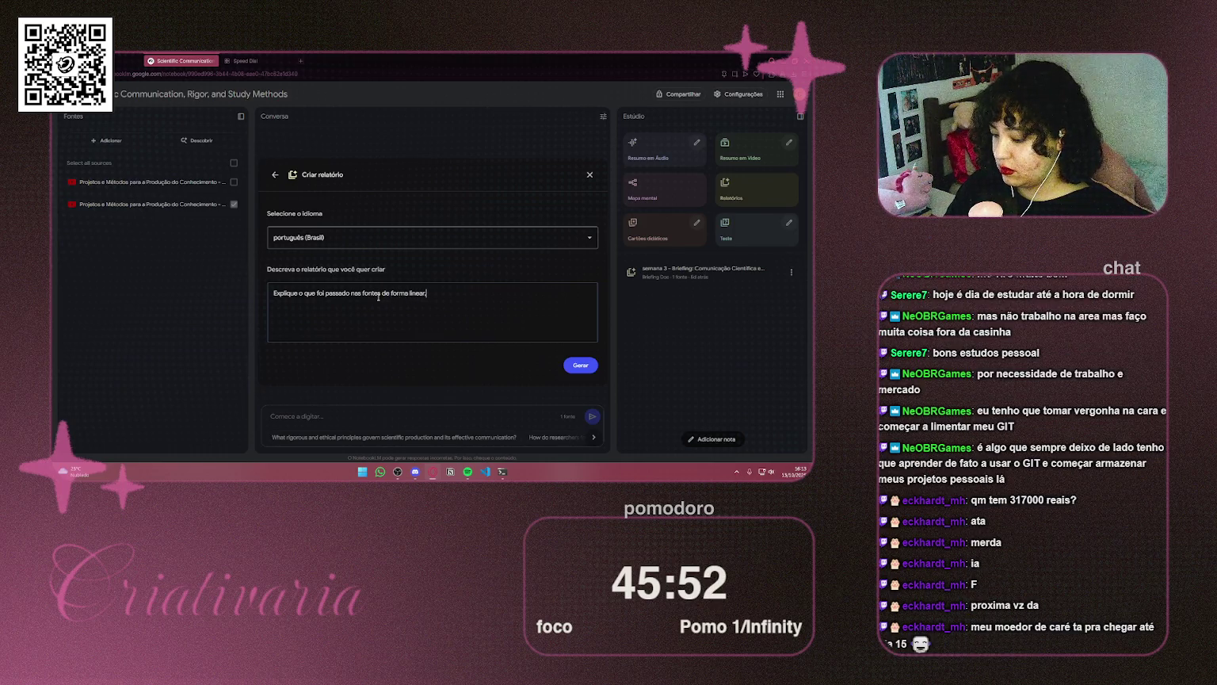
pyautogui.write(', amiga')
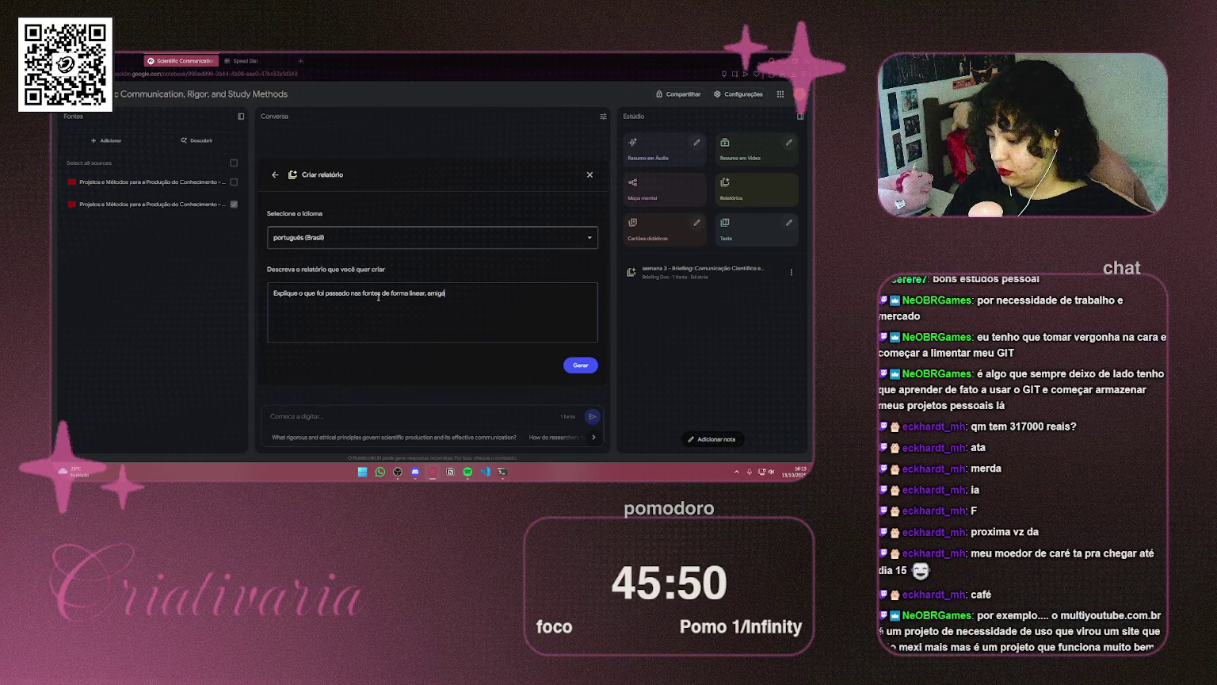
pyautogui.write('vel e')
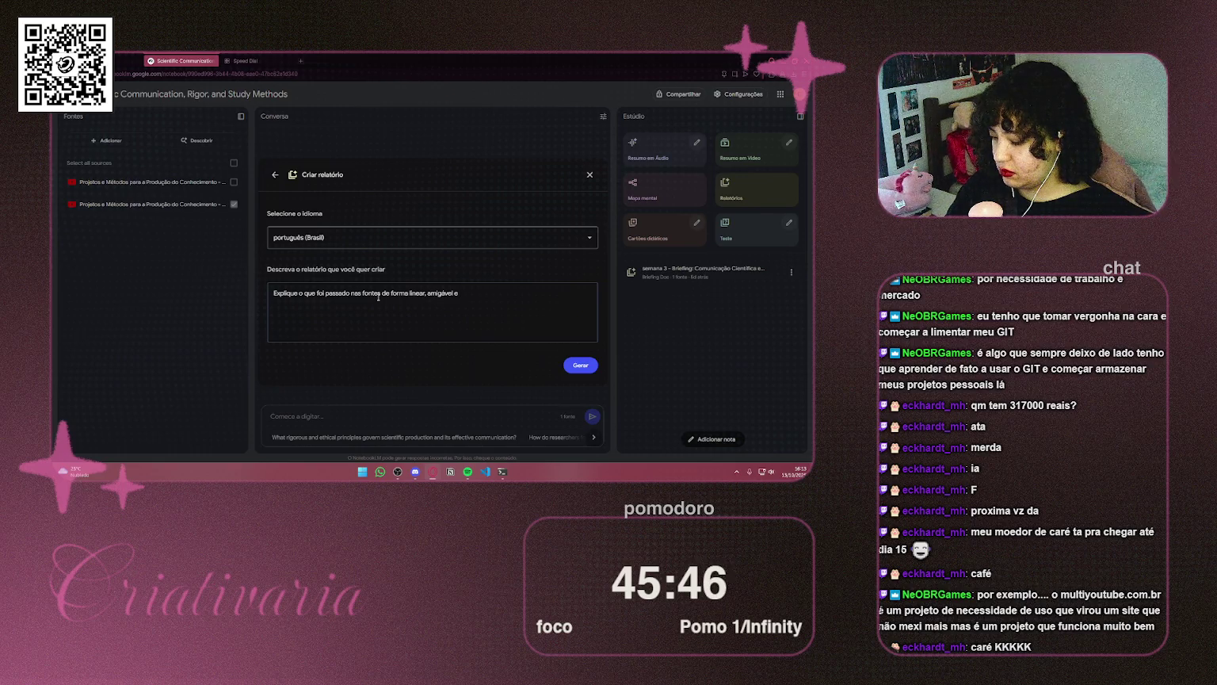
pyautogui.write(' direta.')
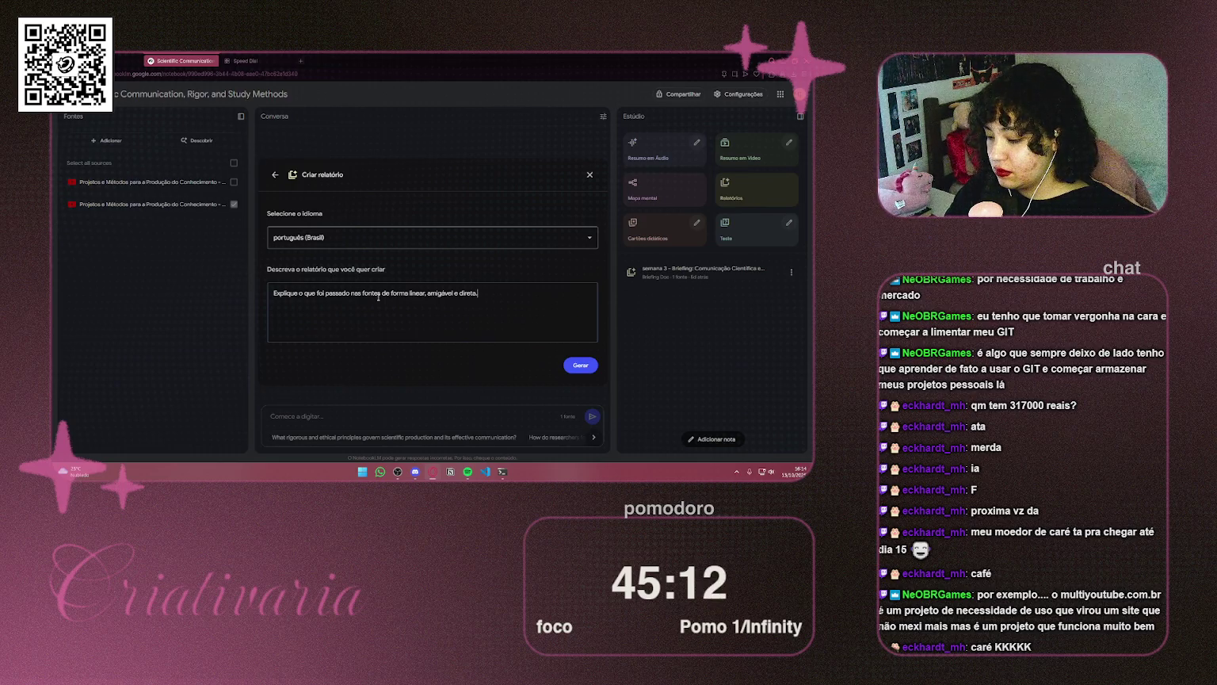
pyautogui.write(' Expl')
pyautogui.write('ique ')
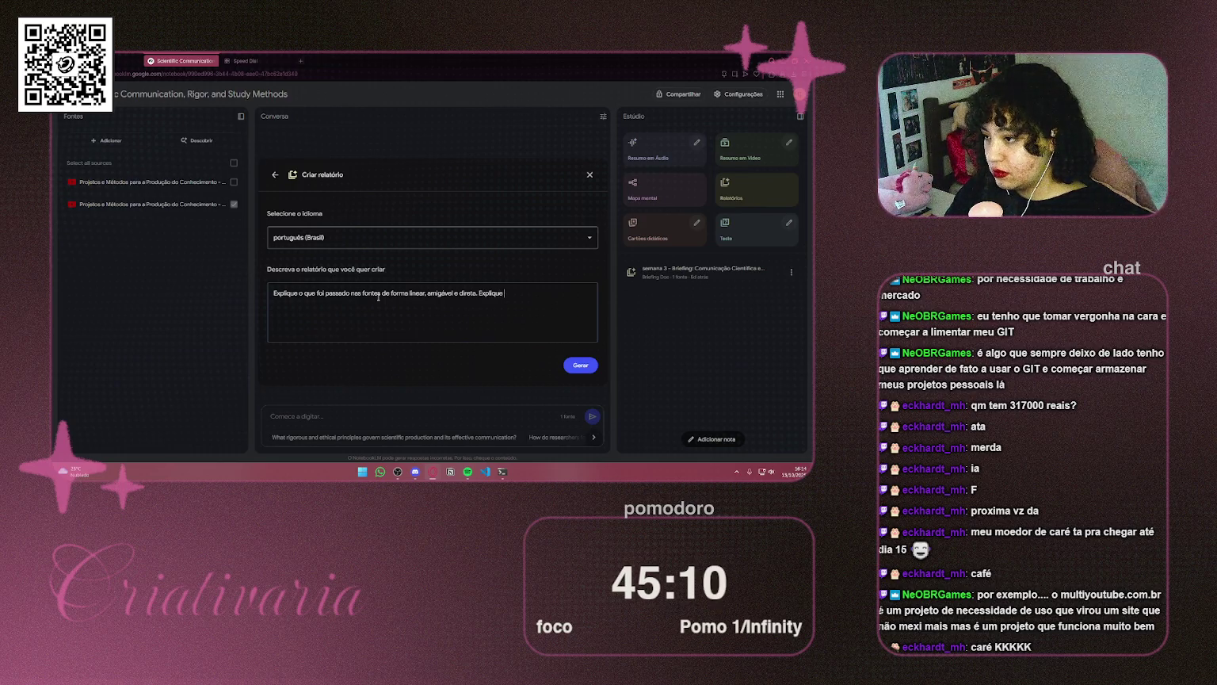
pyautogui.write('cada um dos pontos pa')
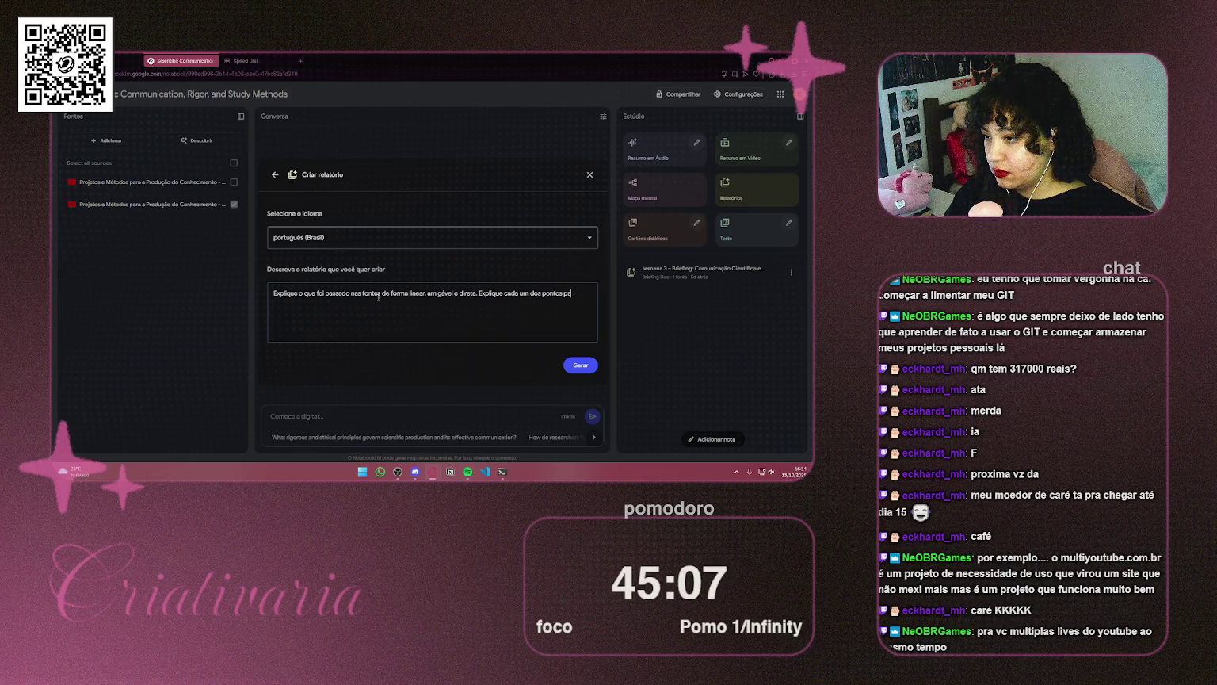
pyautogui.press('BackSpace')
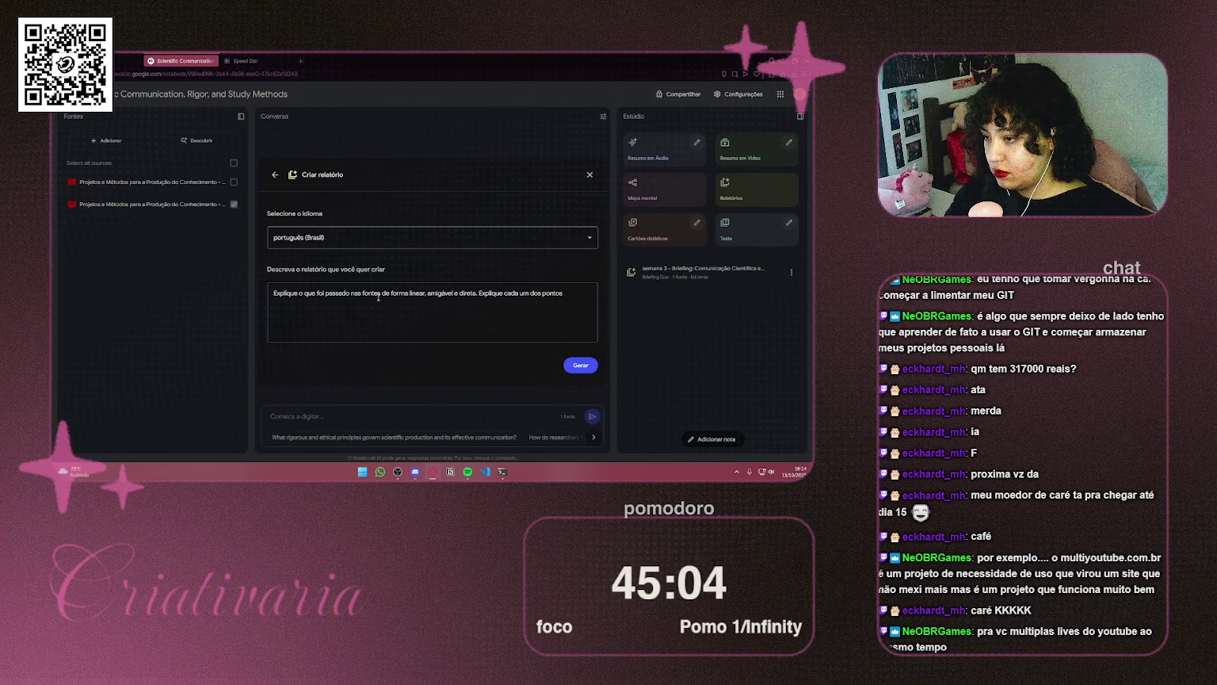
pyautogui.write('.')
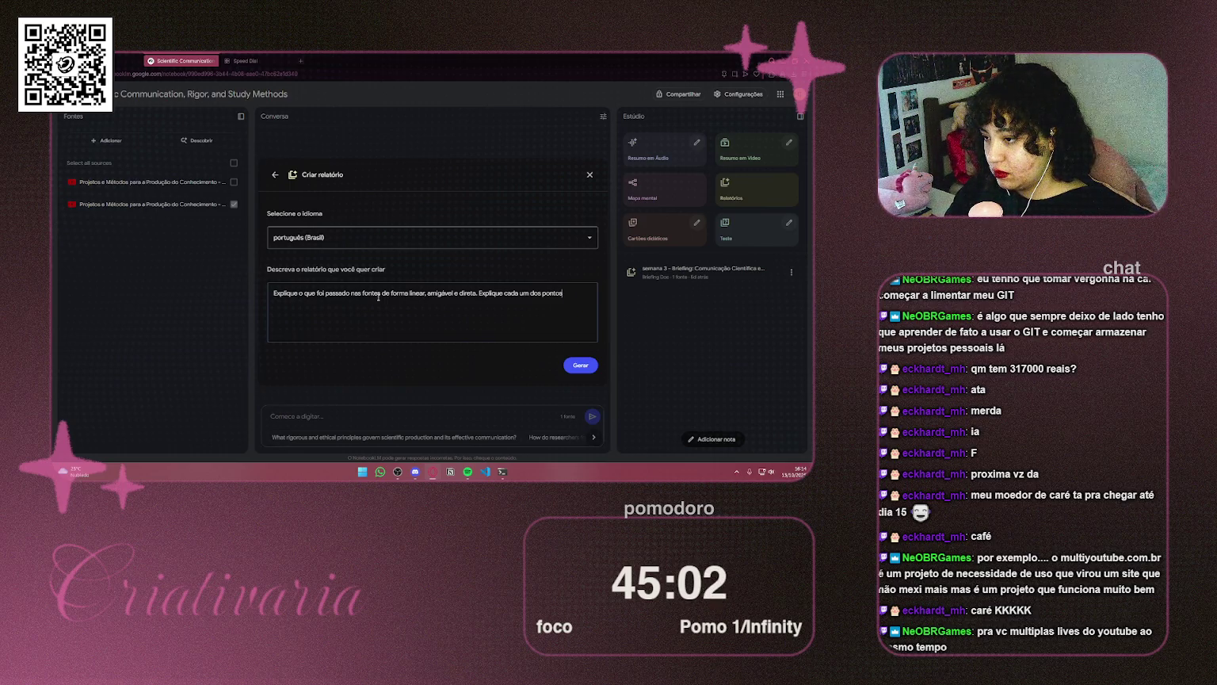
pyautogui.press('BackSpace')
pyautogui.write('que o v')
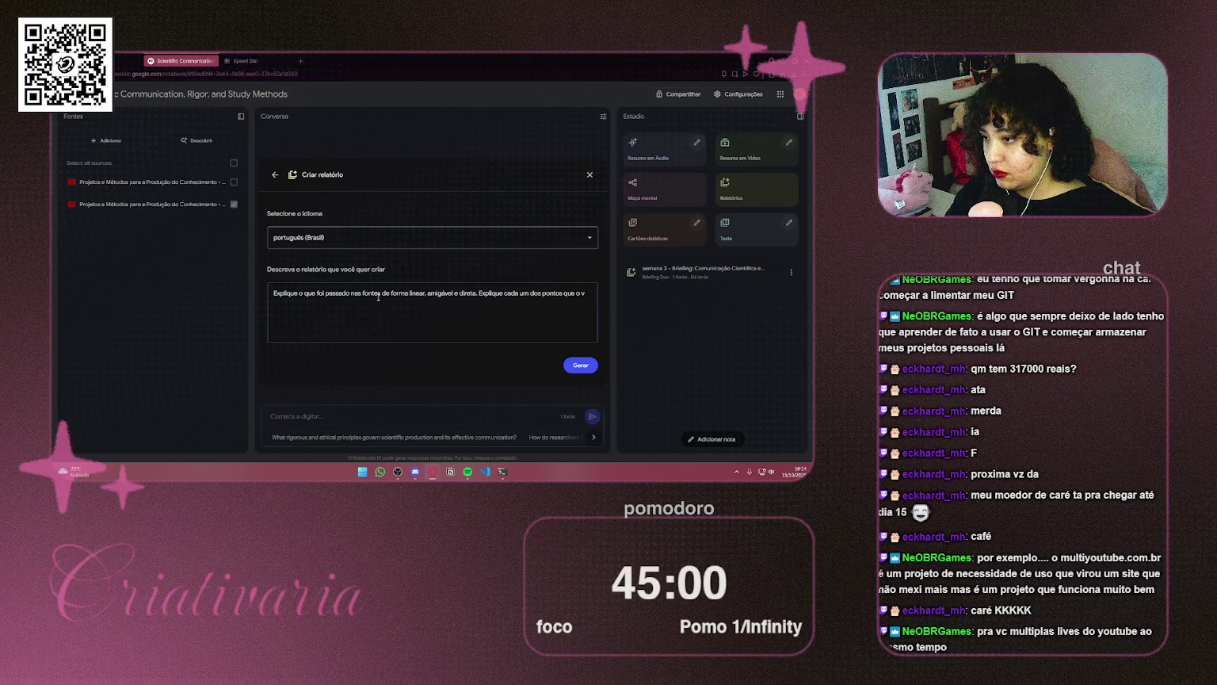
pyautogui.press('BackSpace')
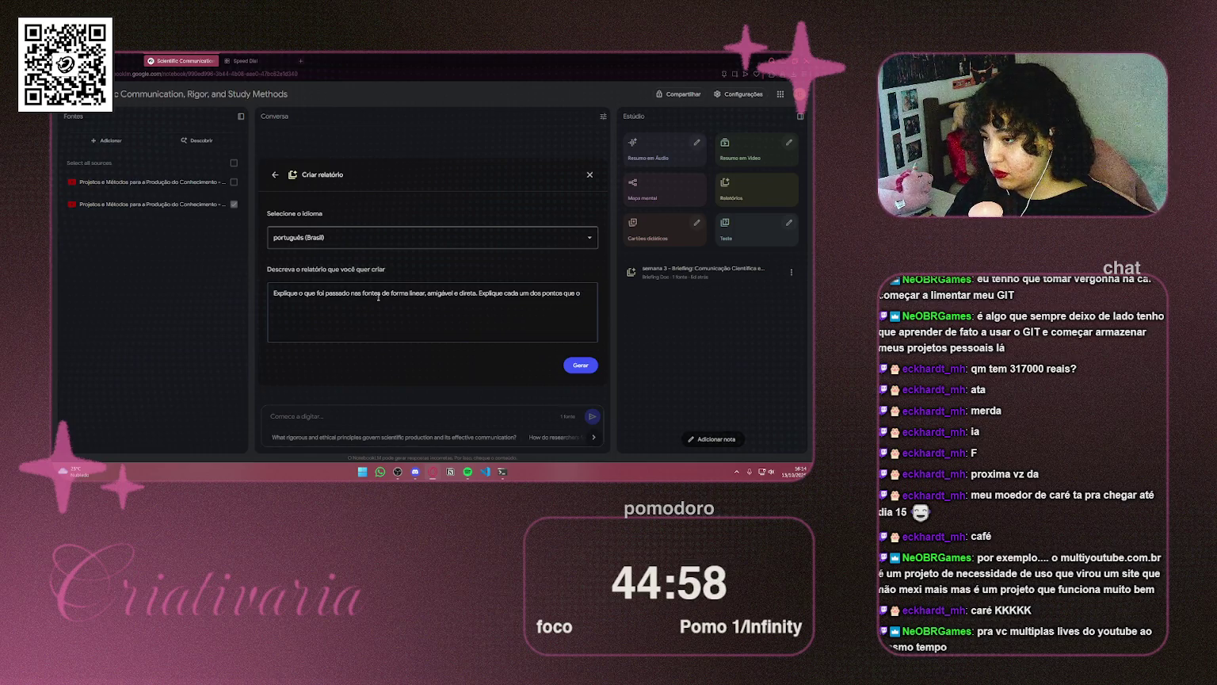
pyautogui.write('s')
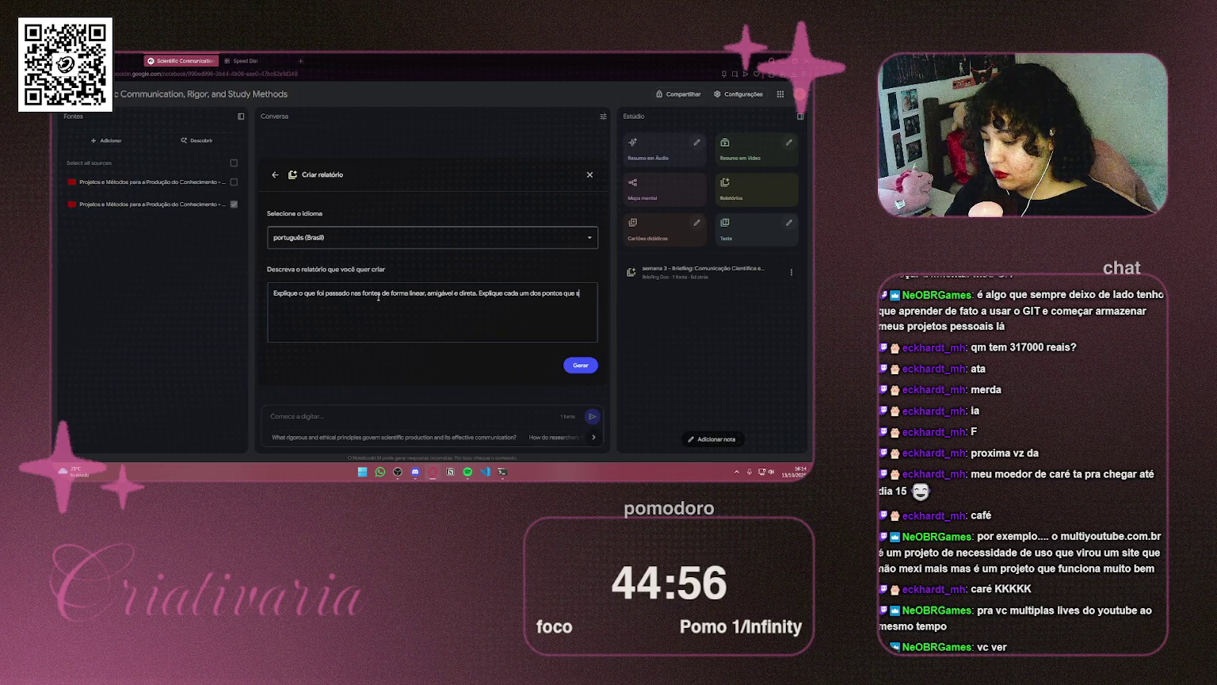
pyautogui.write('ão abordados, deixa')
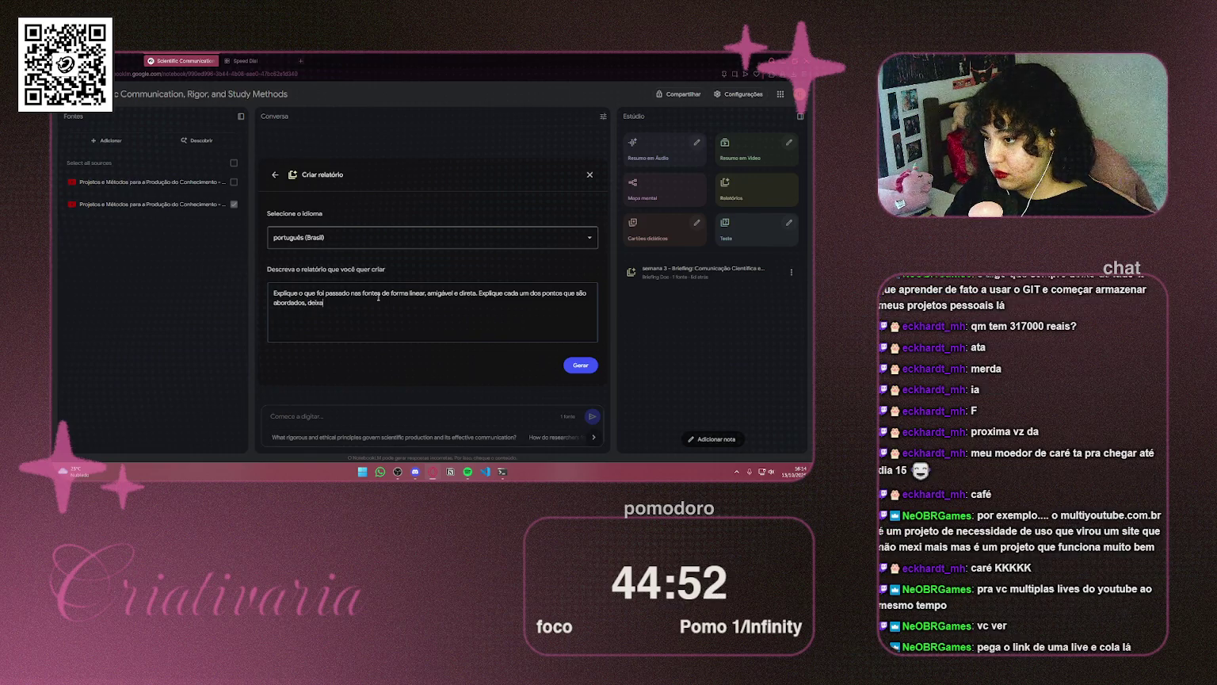
pyautogui.press('BackSpace')
pyautogui.press('BackSpace')
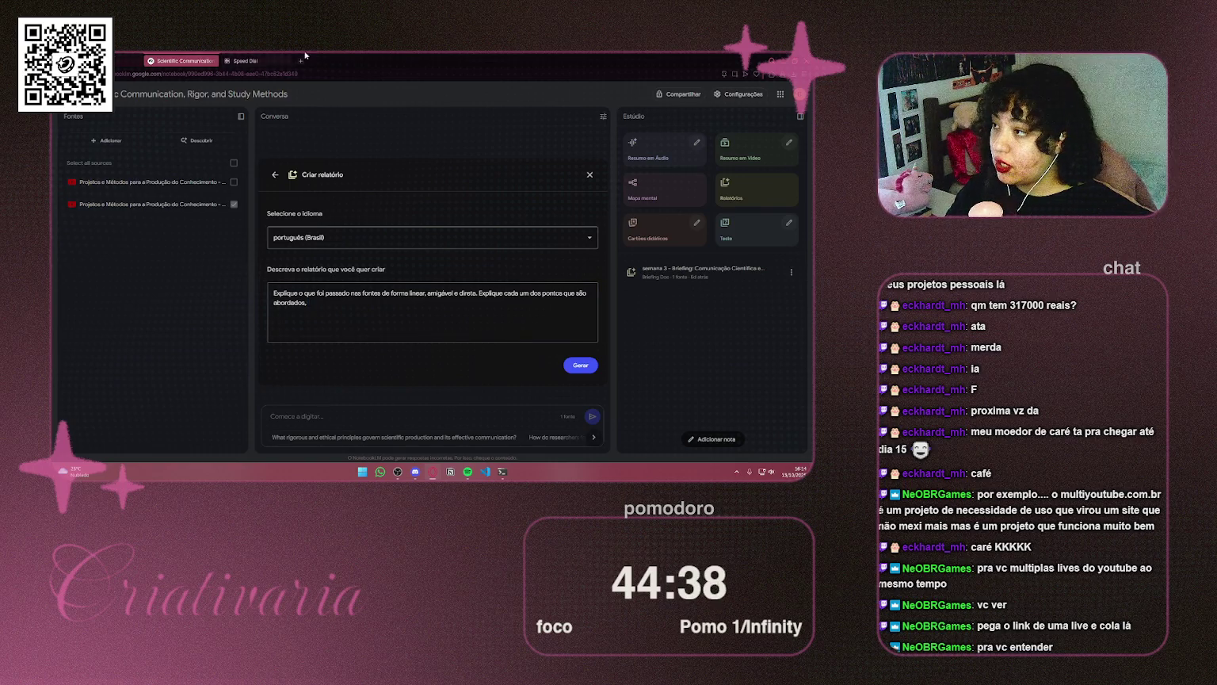
# Load multiyoutube.com.br in the Speed Dial tab
pyautogui.click(246, 61)
pyautogui.click(269, 74)
pyautogui.write('multiyoutube.com.br')
pyautogui.press('Return')
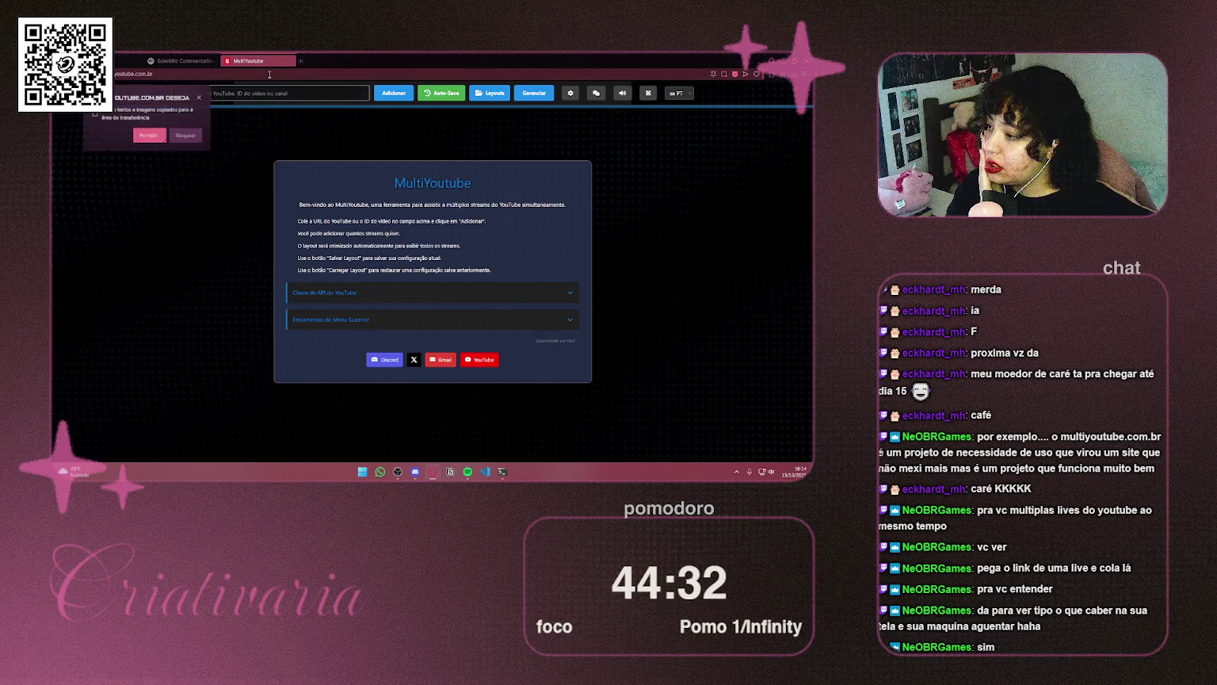
# Dismiss the clipboard popup and paste the YouTube live link into MultiYoutube to add it
pyautogui.click(210, 98)
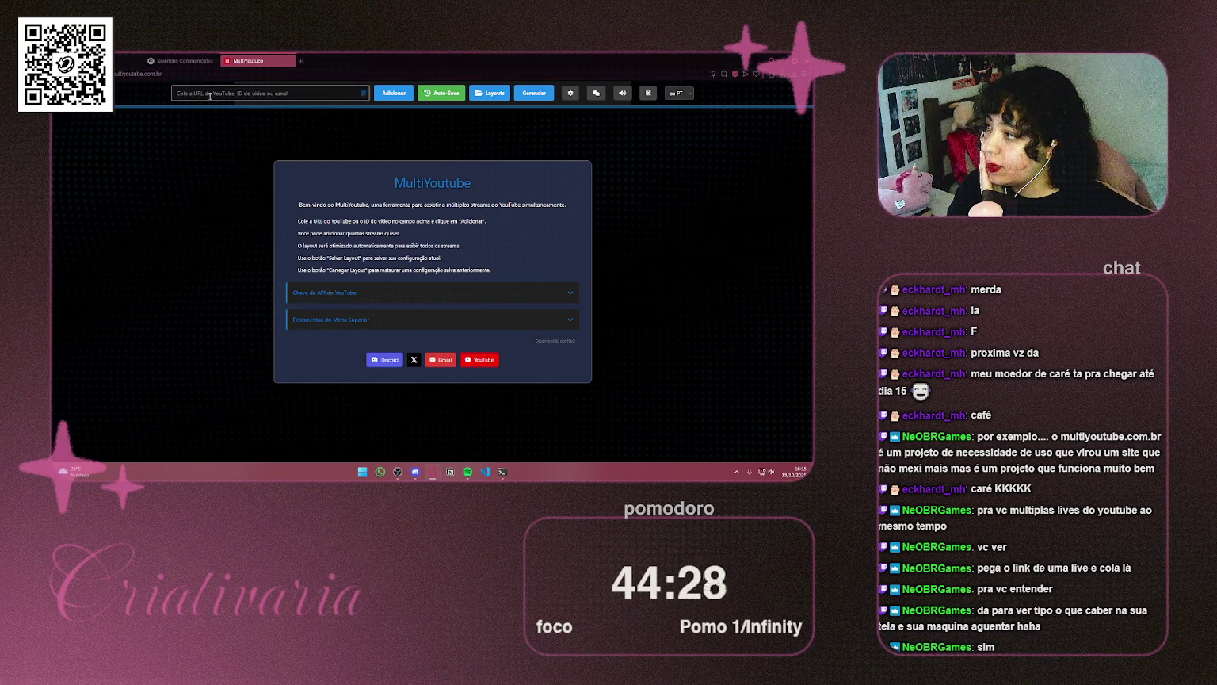
pyautogui.click(277, 94)
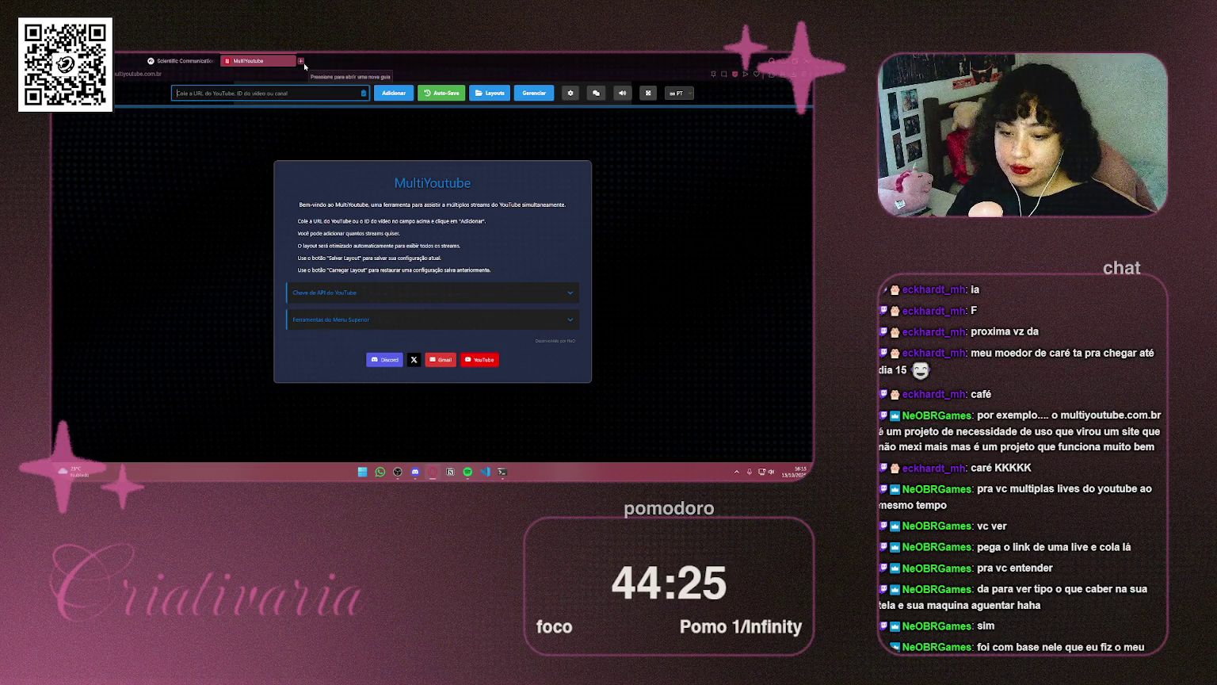
pyautogui.click(303, 63)
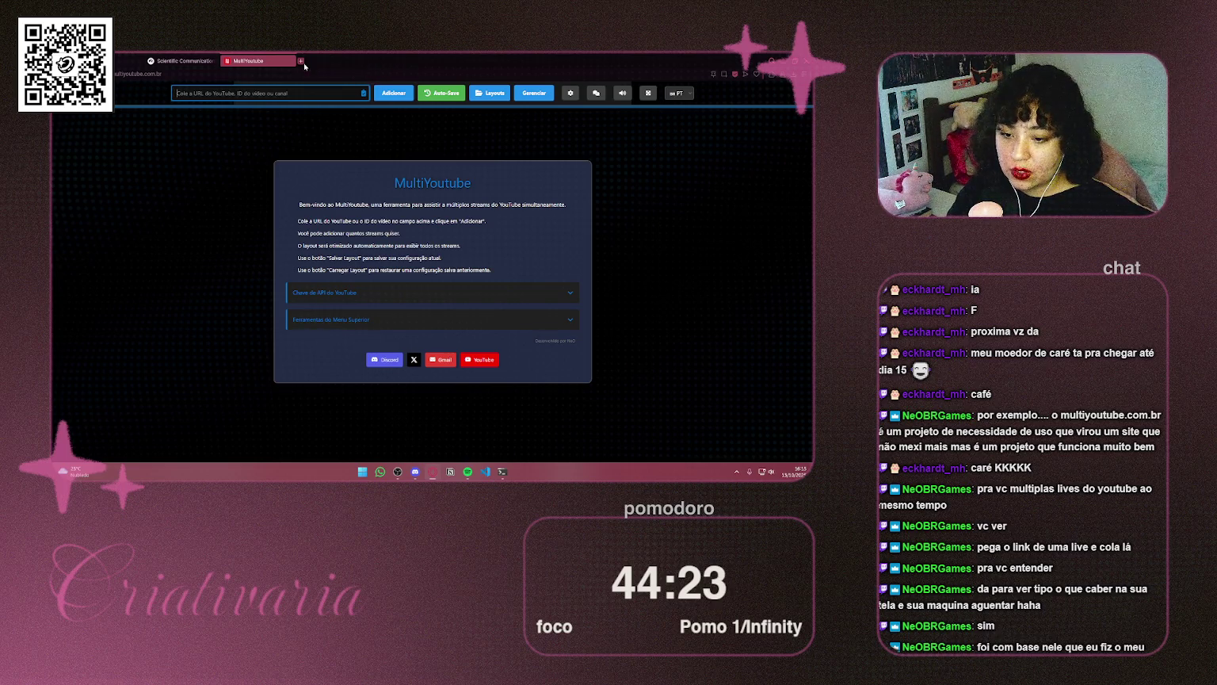
pyautogui.hotkey('ctrl', 'shift', 'Tab')
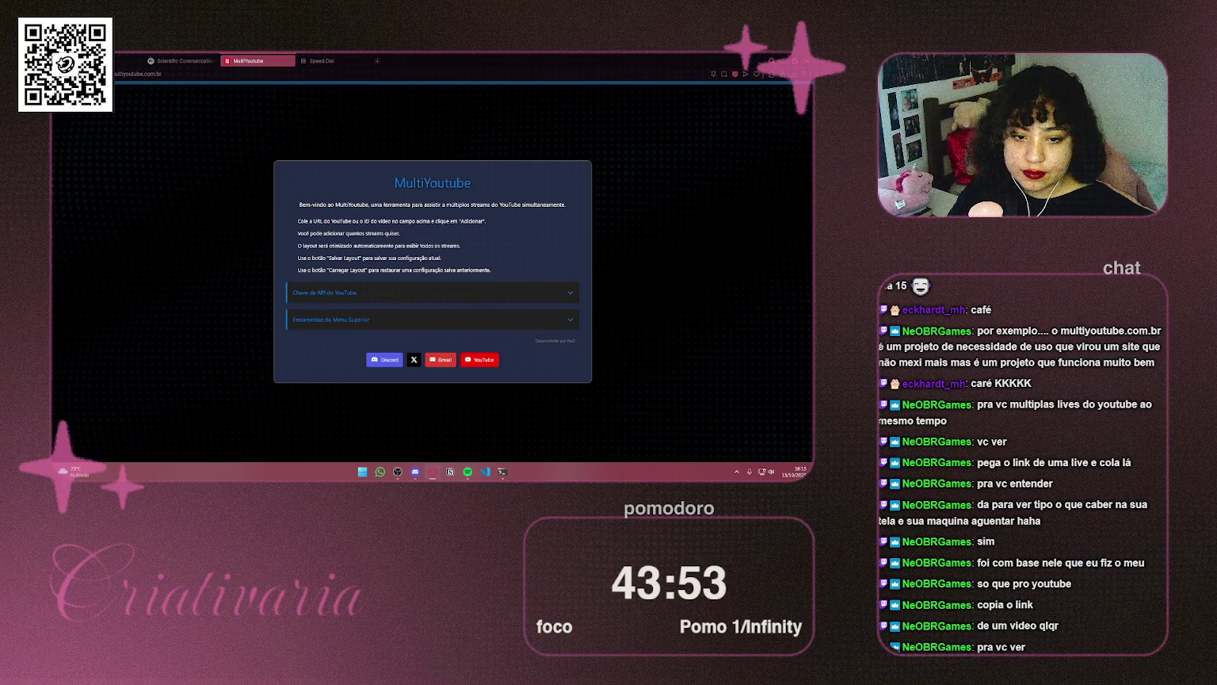
pyautogui.press('Return')
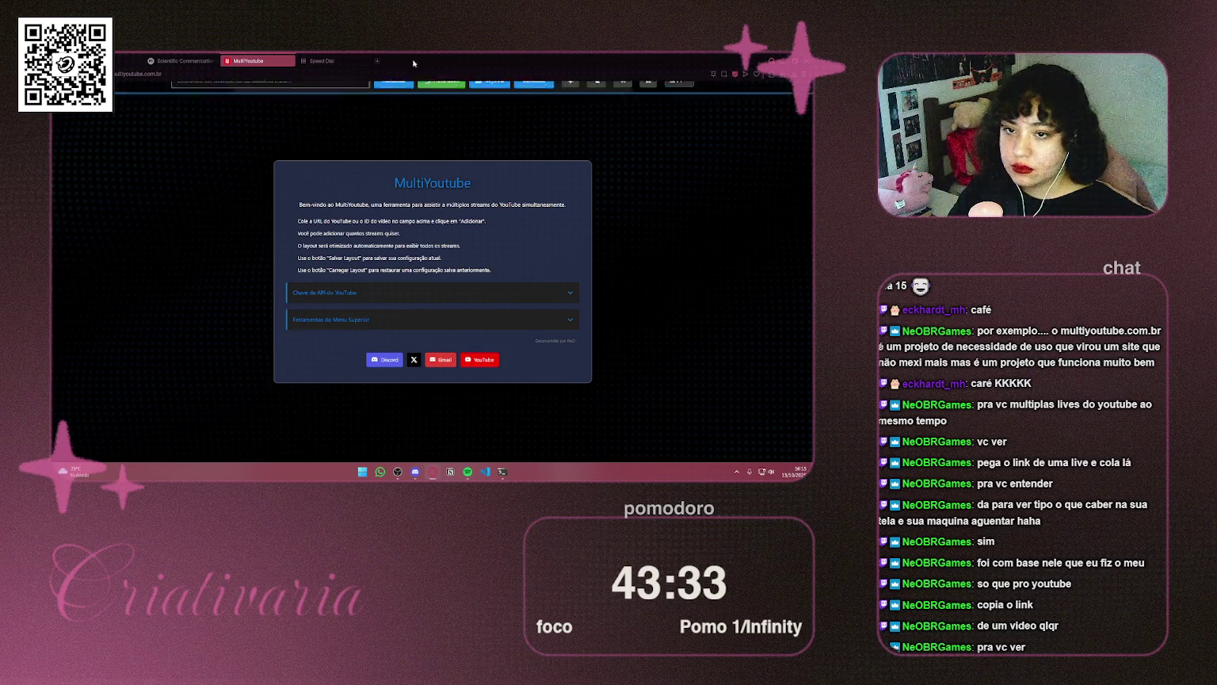
pyautogui.click(274, 93)
pyautogui.hotkey('ctrl', 'v')
pyautogui.click(392, 93)
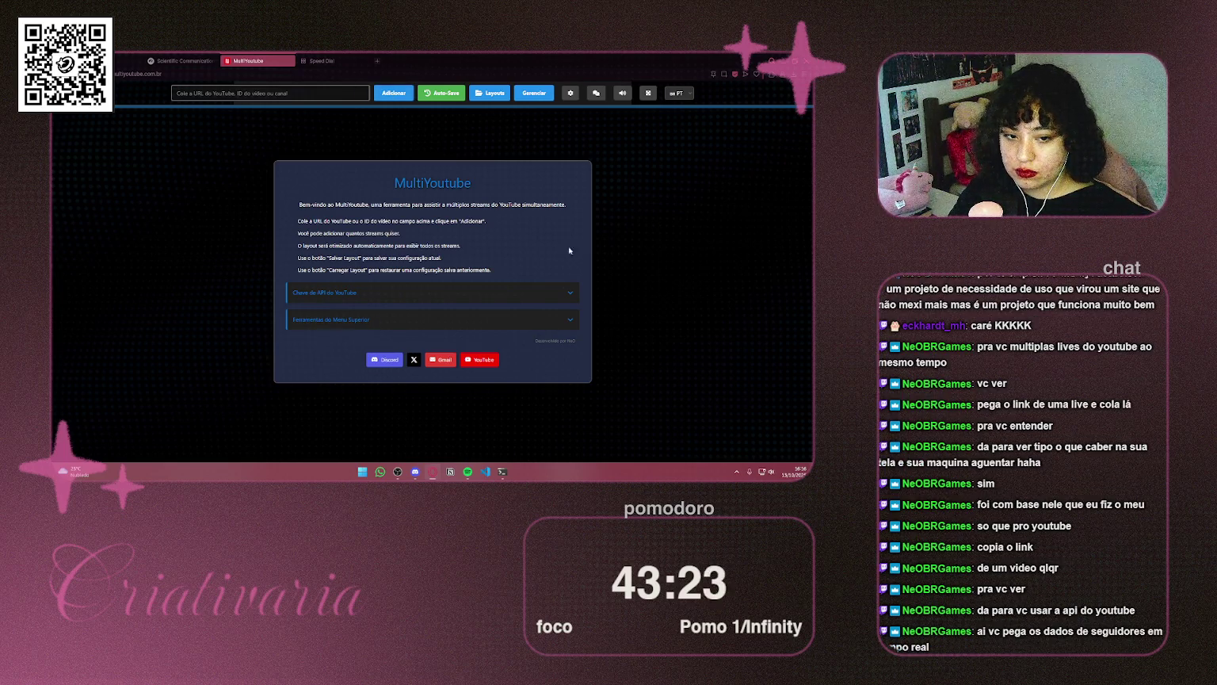
# Paste the live link again and retry adding it, which is rejected as invalid
pyautogui.click(316, 93)
pyautogui.hotkey('ctrl', 'v')
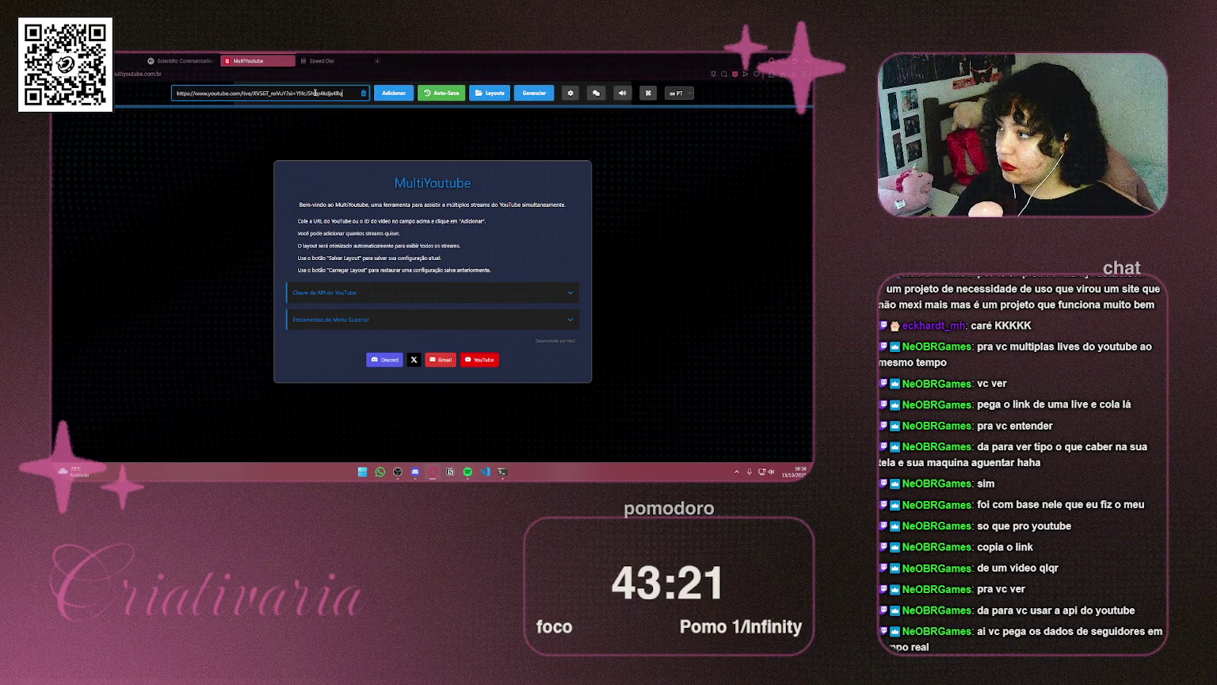
pyautogui.click(388, 96)
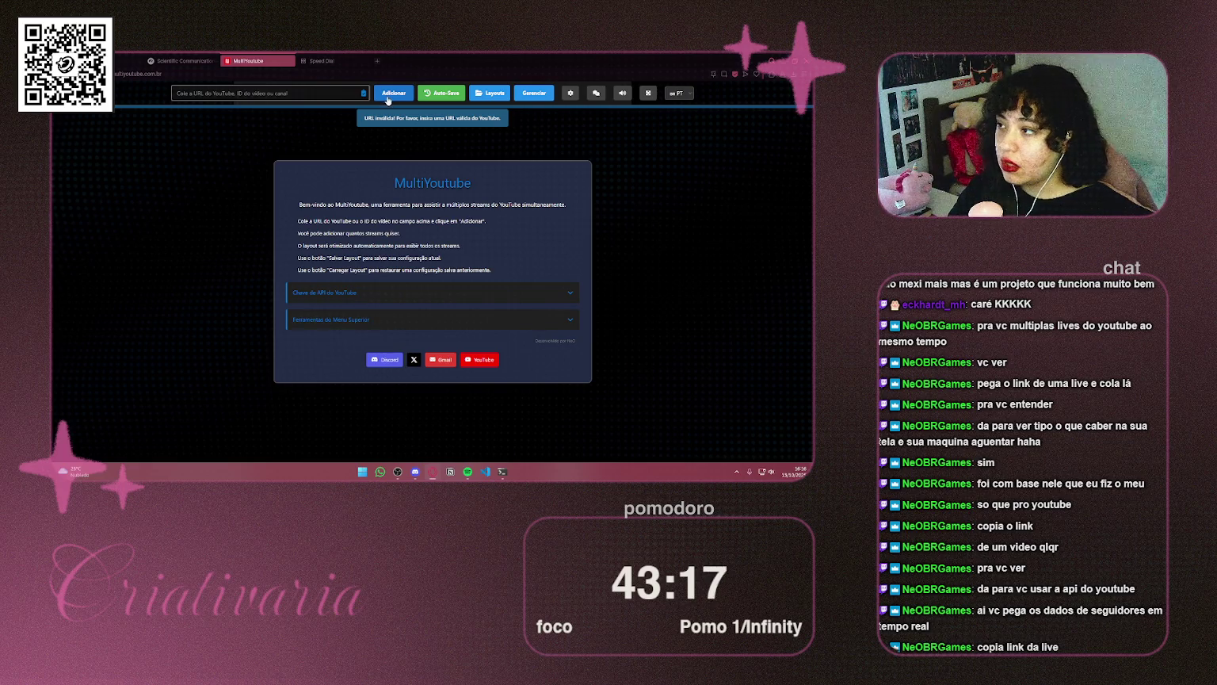
# Open the YouTube live stream link in its own tab
pyautogui.click(325, 60)
pyautogui.click(342, 73)
pyautogui.hotkey('ctrl', 'v')
pyautogui.press('Return')
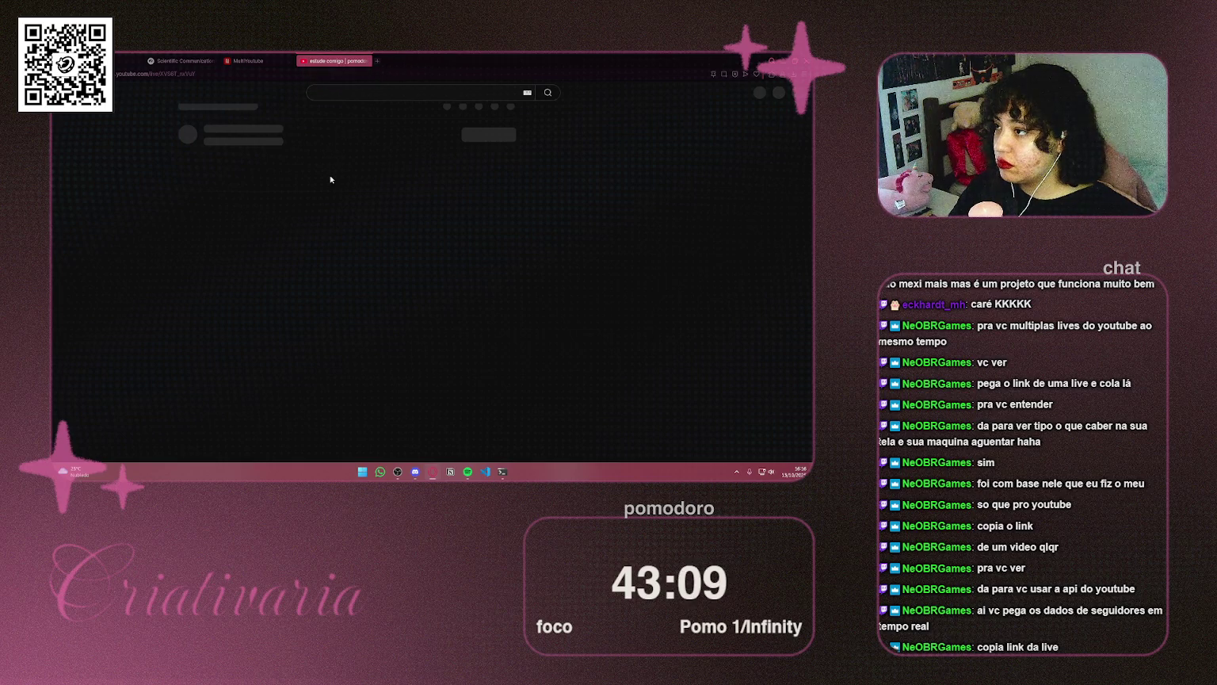
# Close the YouTube tab, retry the live link in MultiYoutube without success, then close MultiYoutube
pyautogui.click(367, 60)
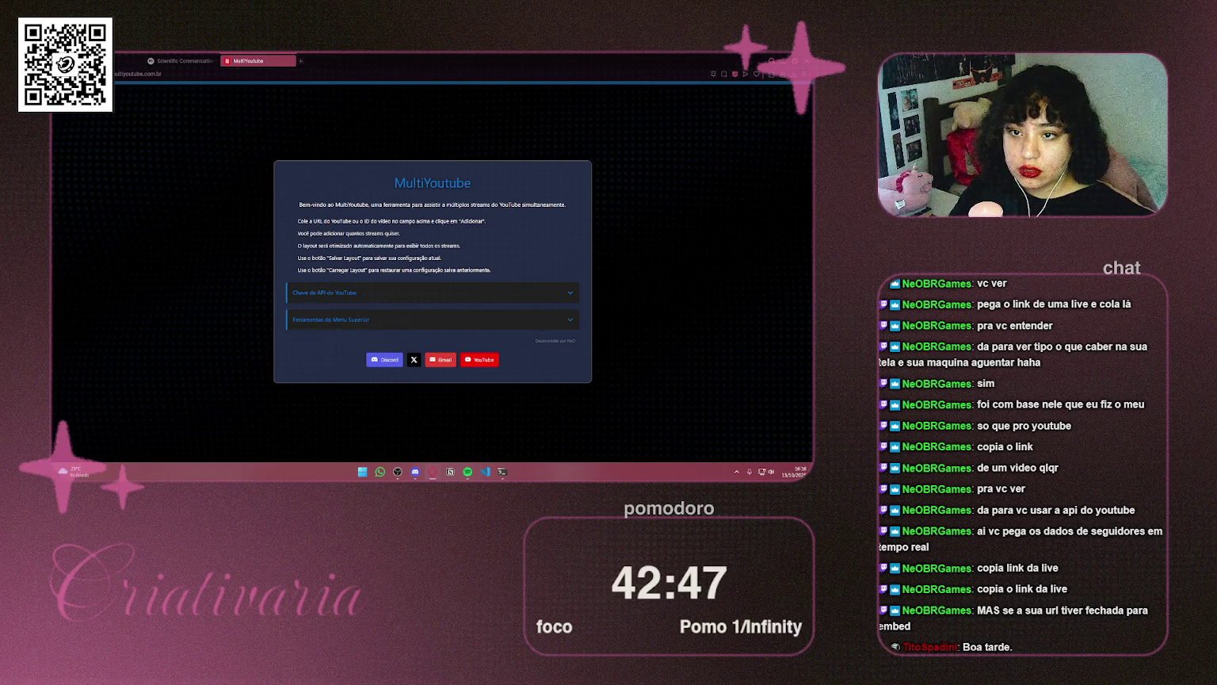
pyautogui.moveTo(317, 87)
pyautogui.click(262, 92)
pyautogui.hotkey('ctrl', 'v')
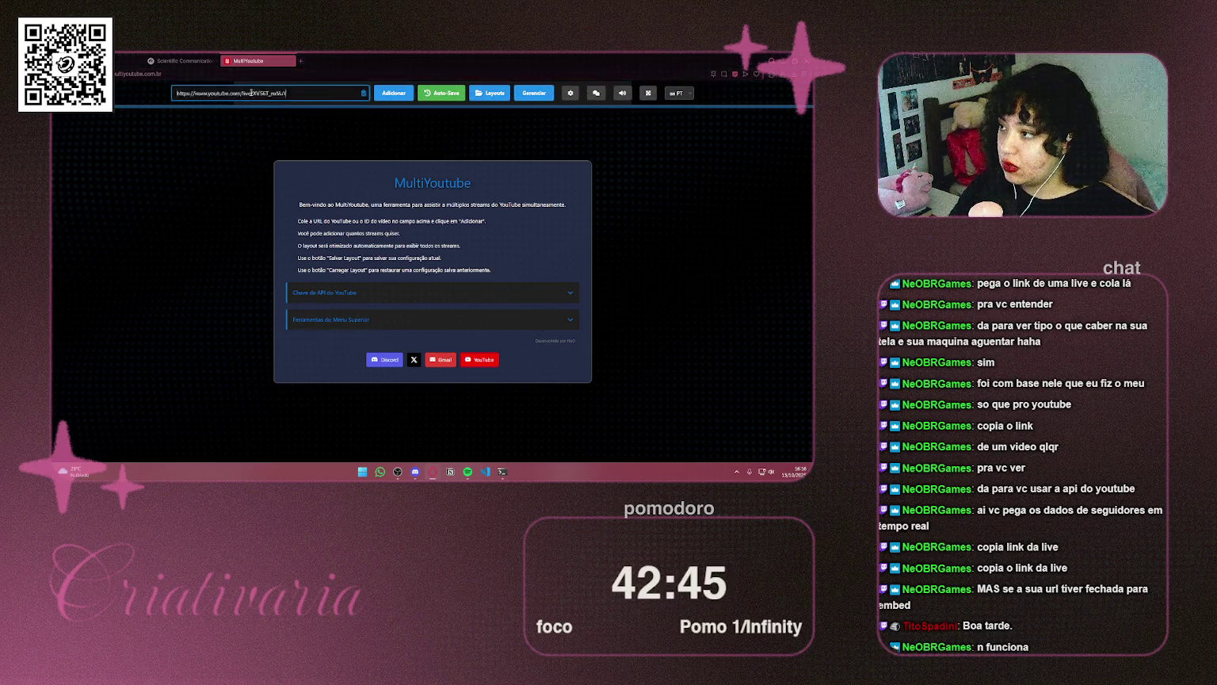
pyautogui.click(389, 95)
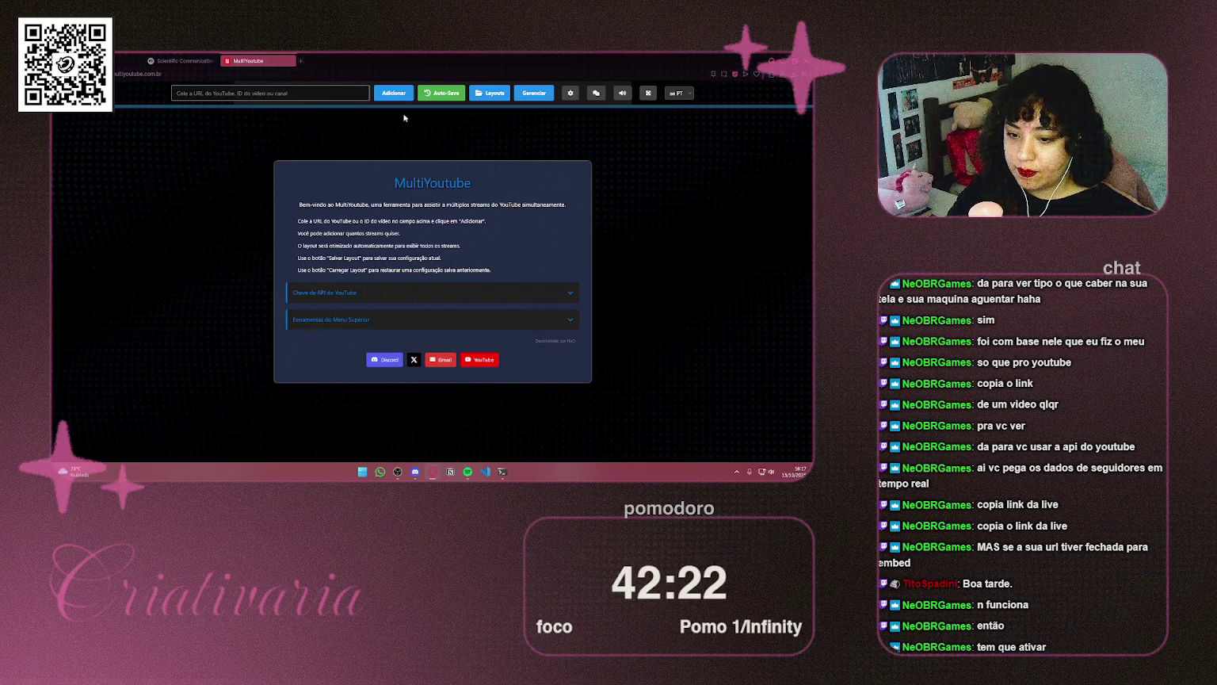
pyautogui.click(290, 61)
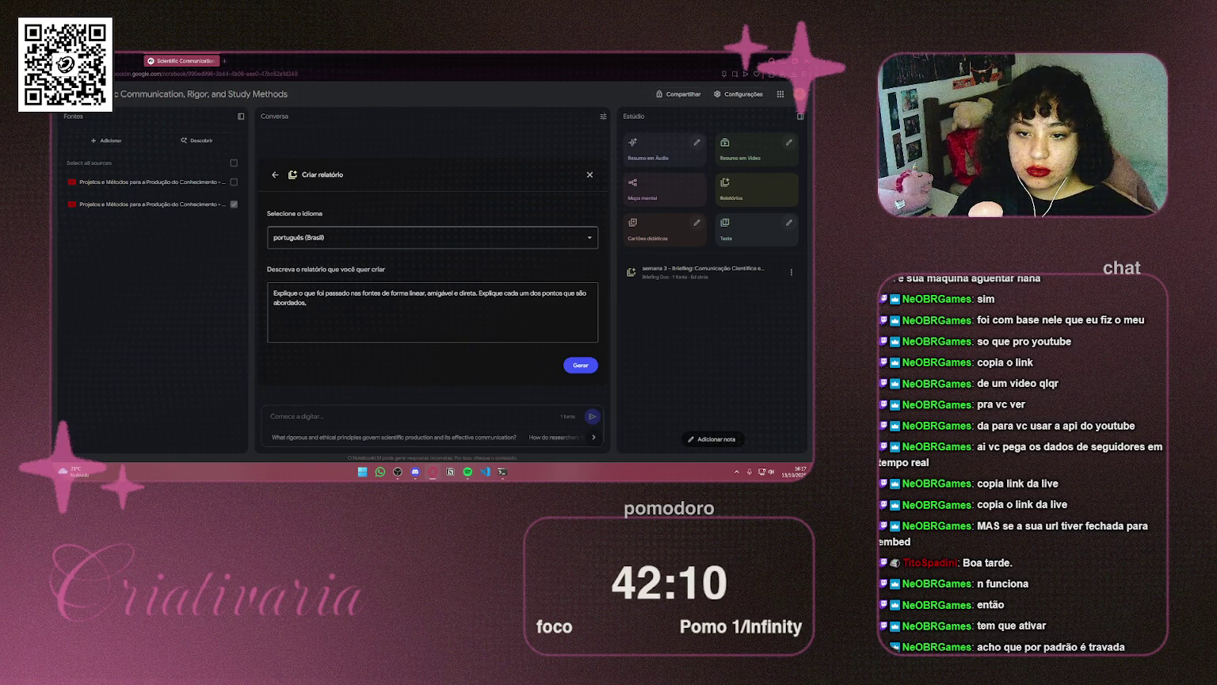
pyautogui.click(468, 472)
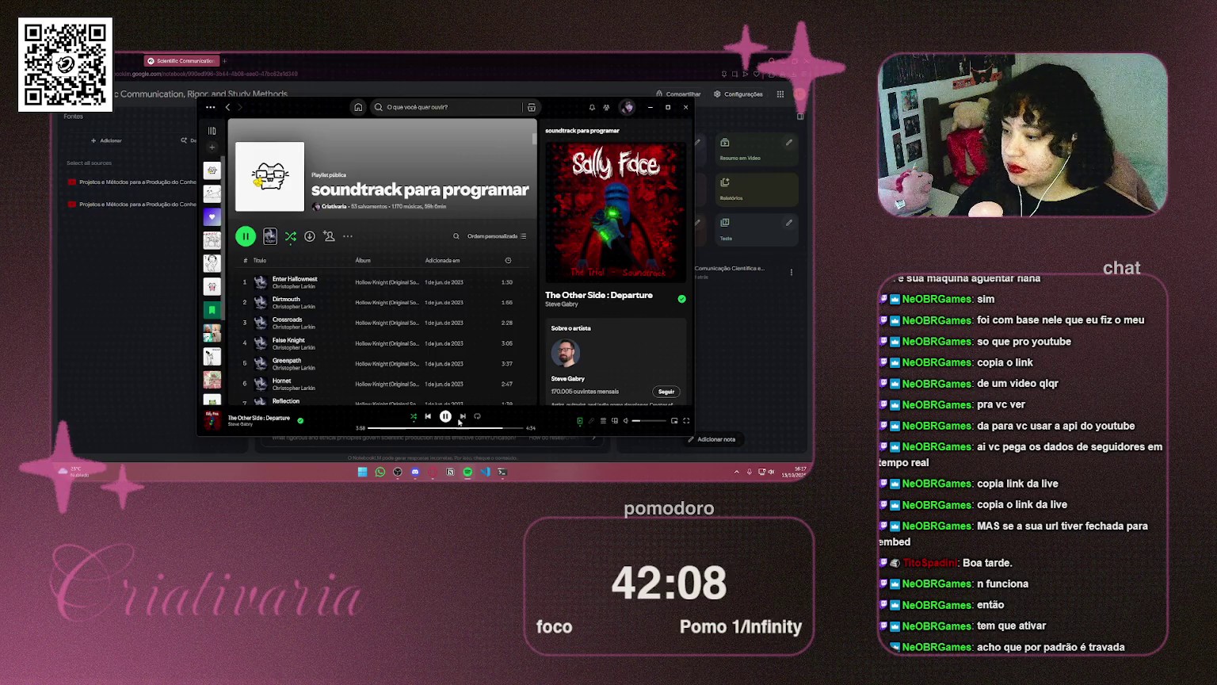
# Skip Spotify to 'Tick Tock' in the miniplayer and return to NotebookLM's report dialog
pyautogui.click(463, 416)
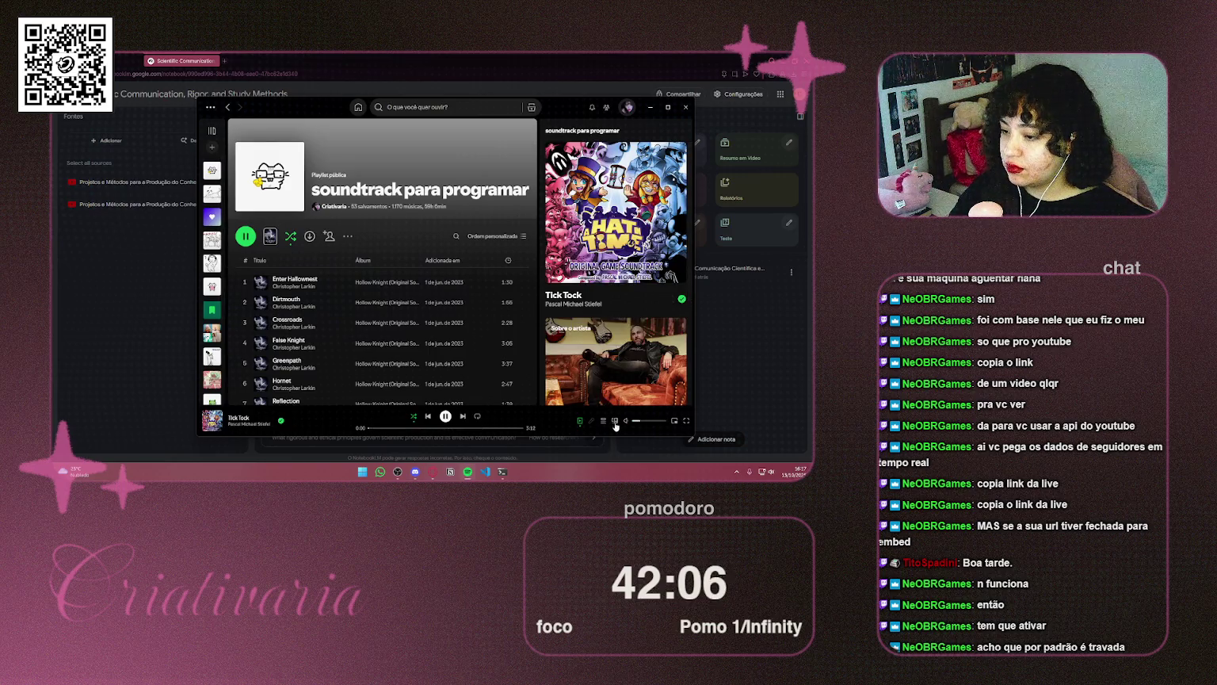
pyautogui.click(675, 421)
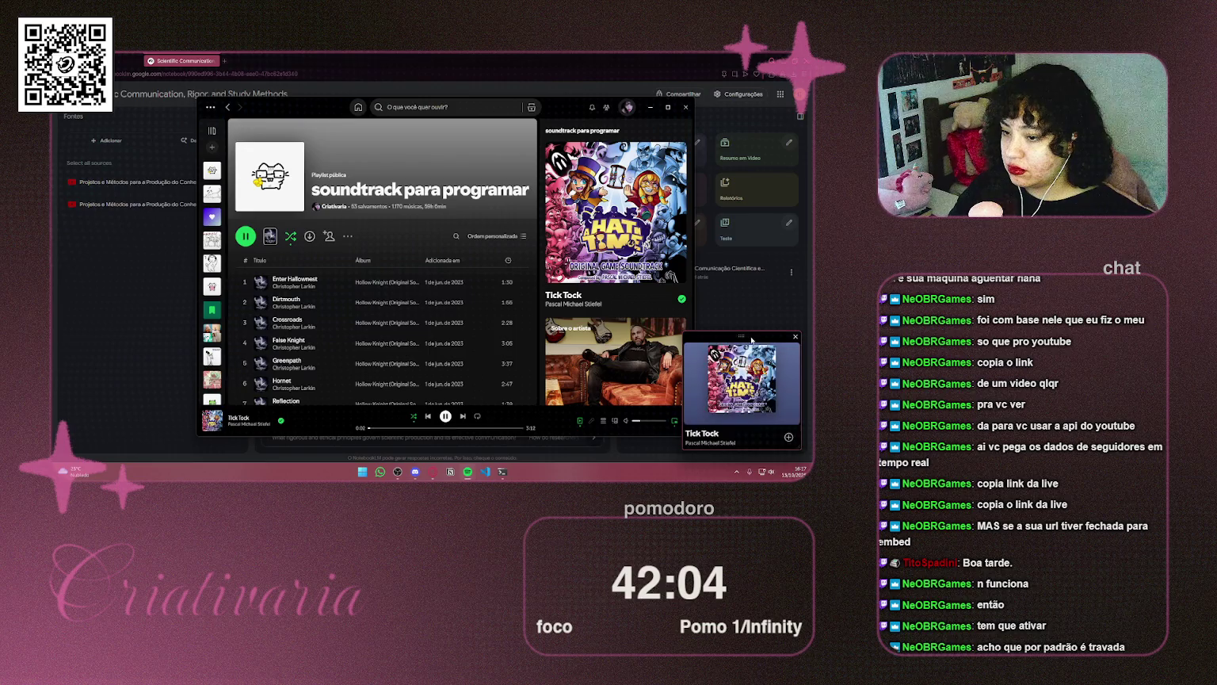
pyautogui.click(794, 187)
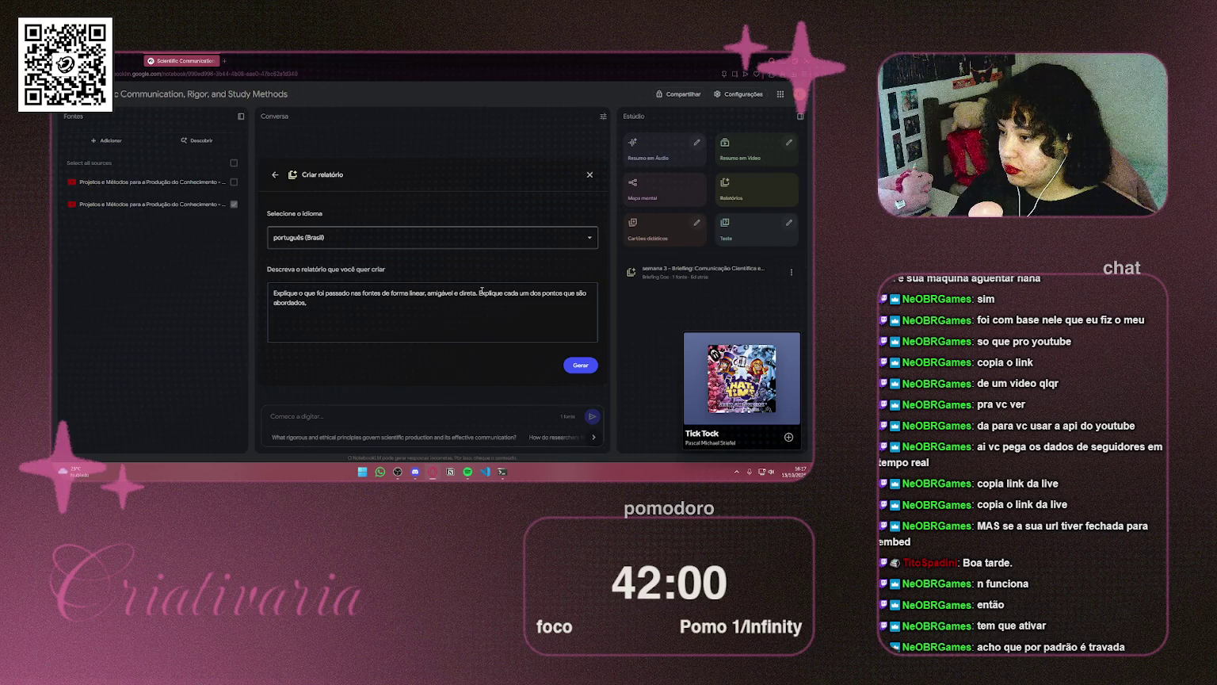
# Append 'com títulos em cada um dos' to the report description, correcting typos and the accent
pyautogui.moveTo(482, 291)
pyautogui.mouseDown()
pyautogui.moveTo(590, 295)
pyautogui.moveTo(488, 305)
pyautogui.mouseUp()
pyautogui.click(487, 305)
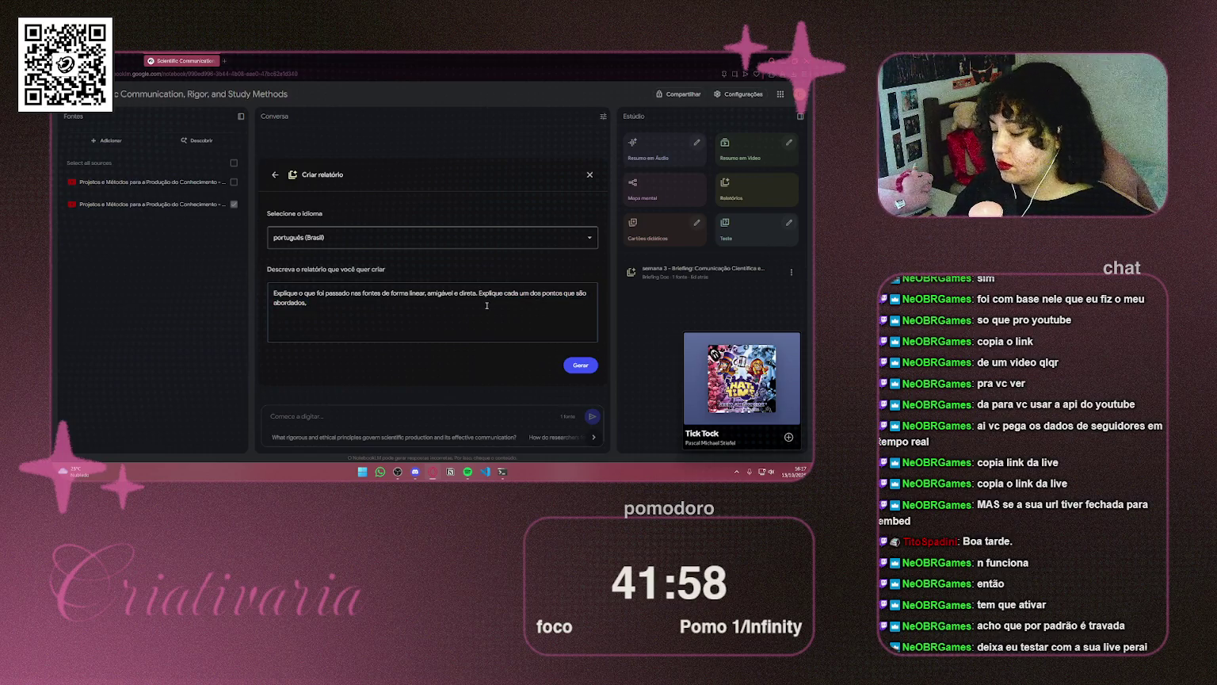
pyautogui.write(' d')
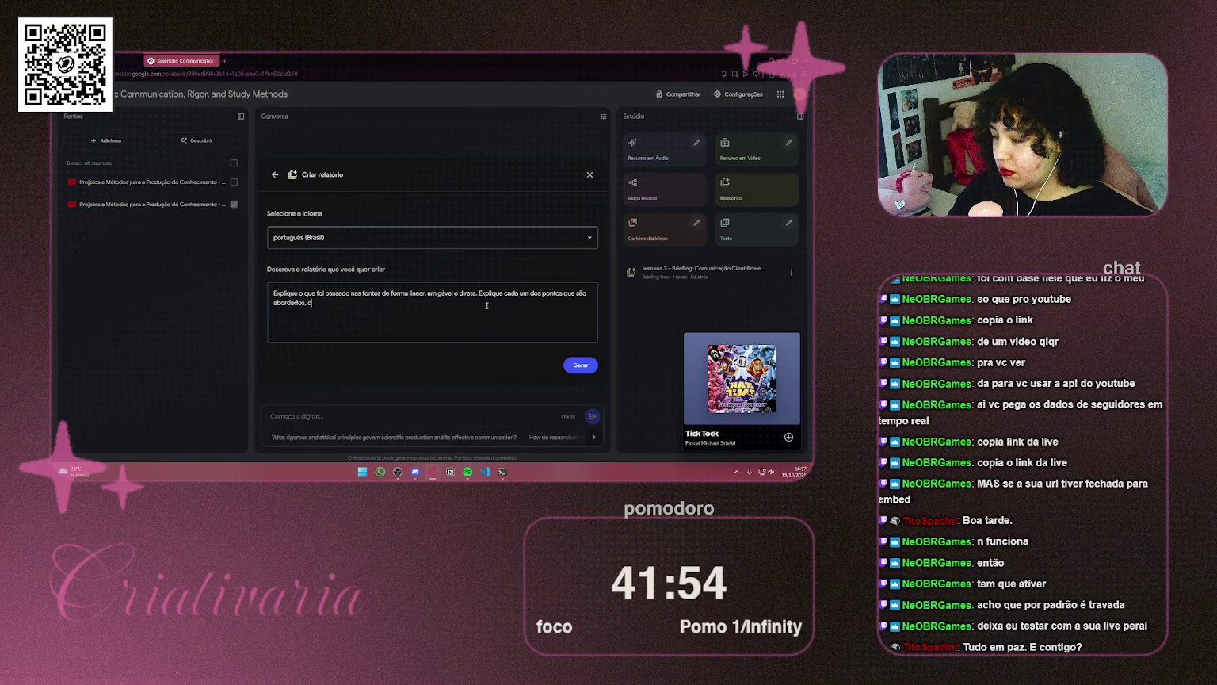
pyautogui.write('iceixando ')
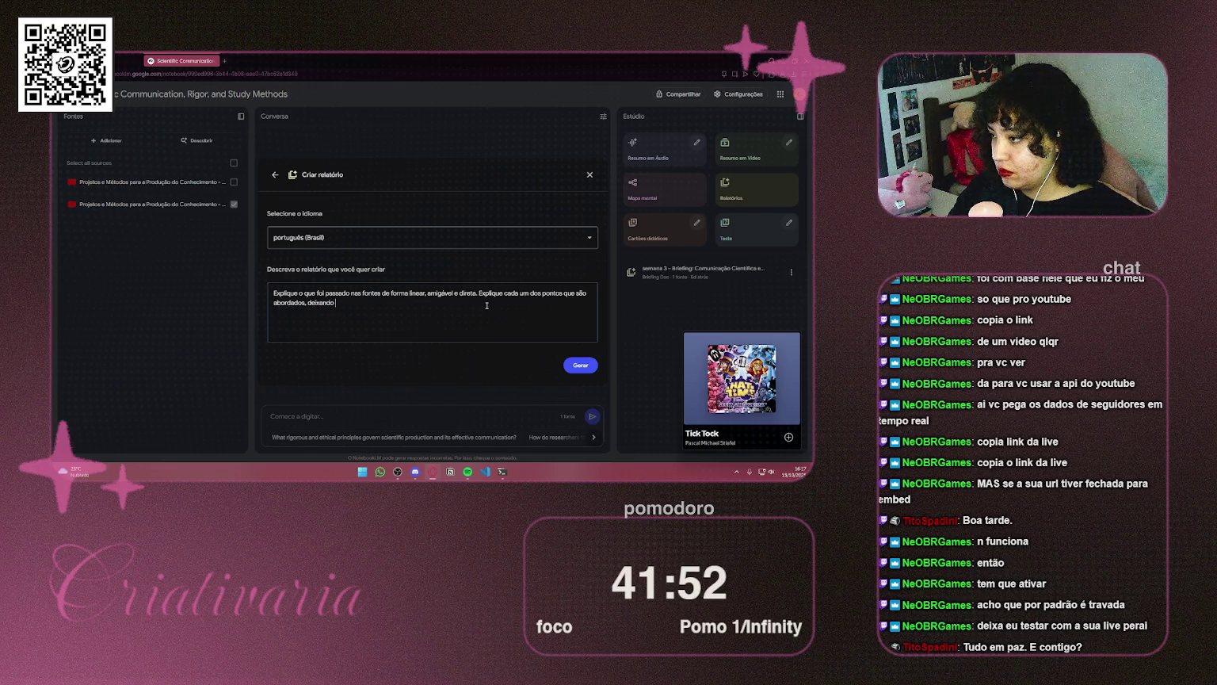
pyautogui.write('claro o')
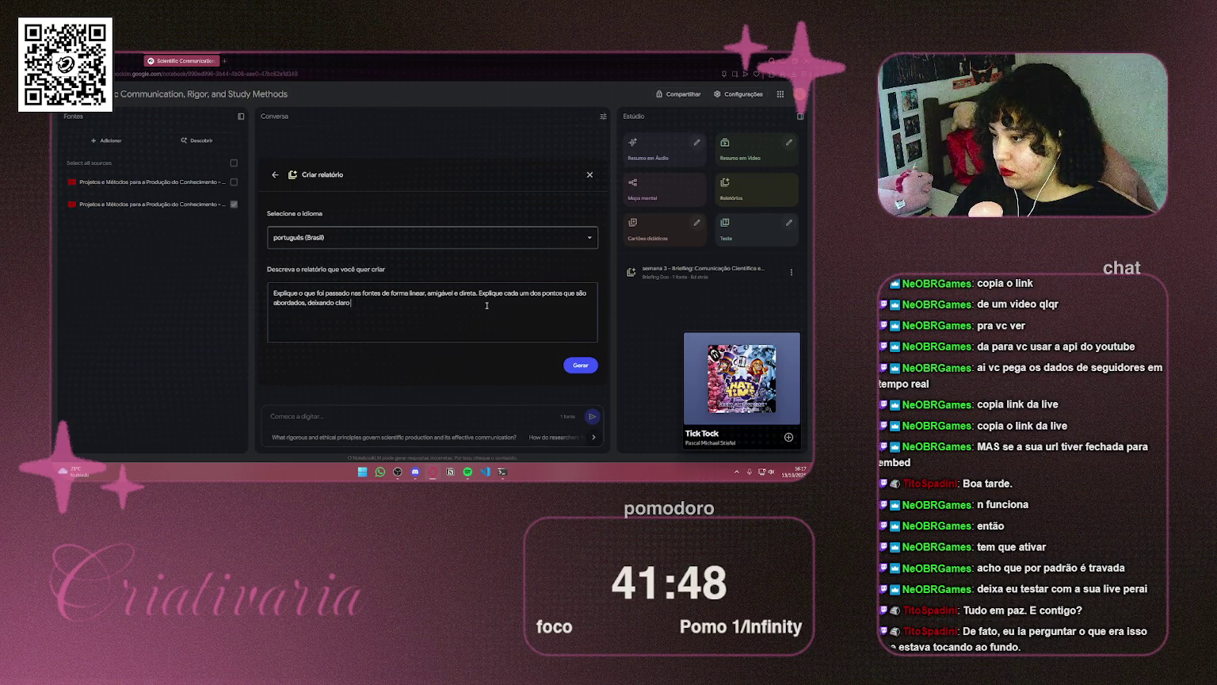
pyautogui.press('BackSpace')
pyautogui.press('BackSpace')
pyautogui.press('BackSpace')
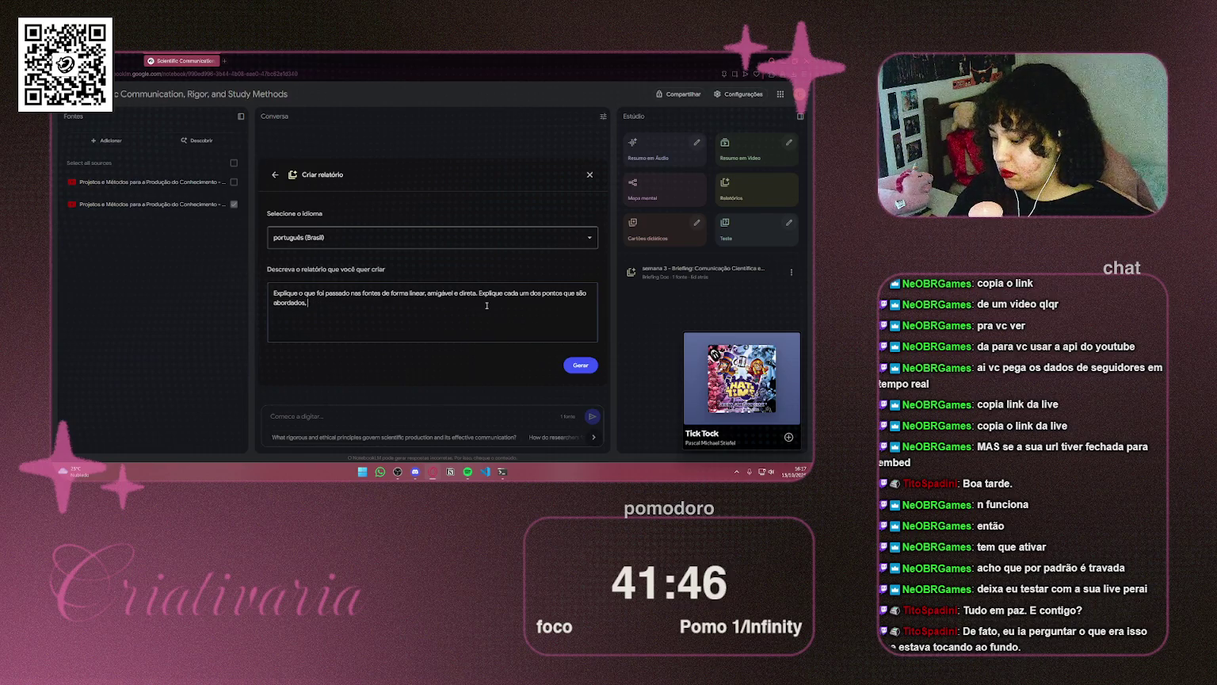
pyautogui.write('comitu')
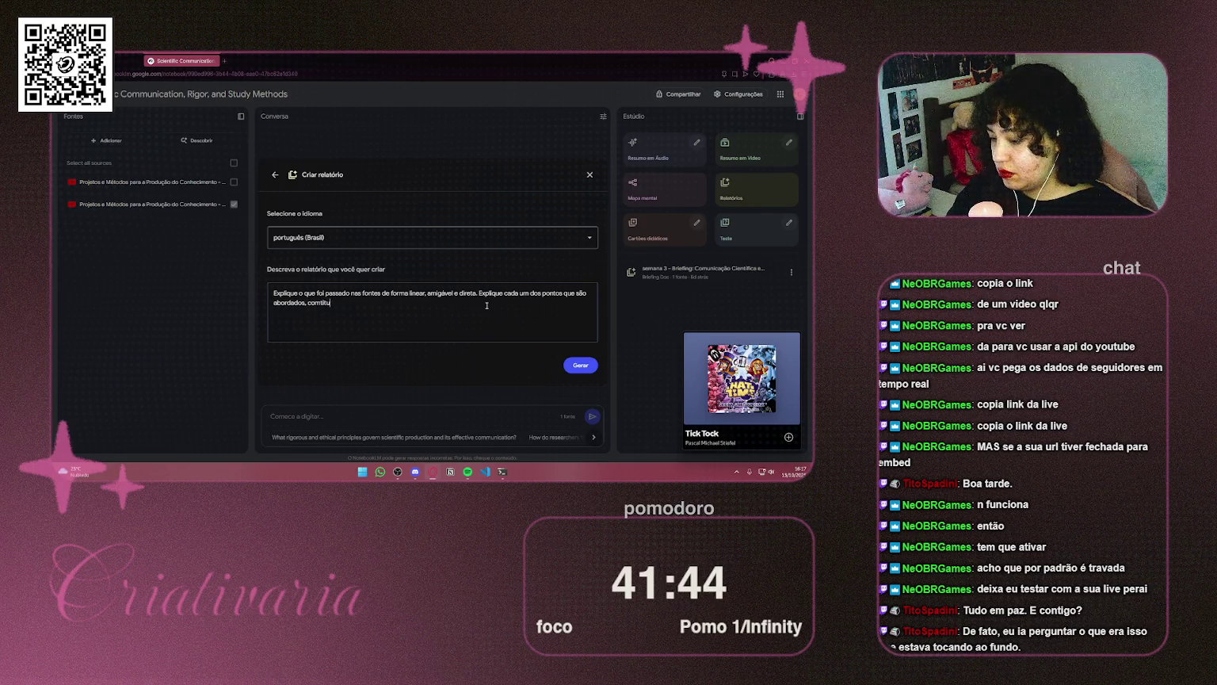
pyautogui.press('BackSpace')
pyautogui.press('BackSpace')
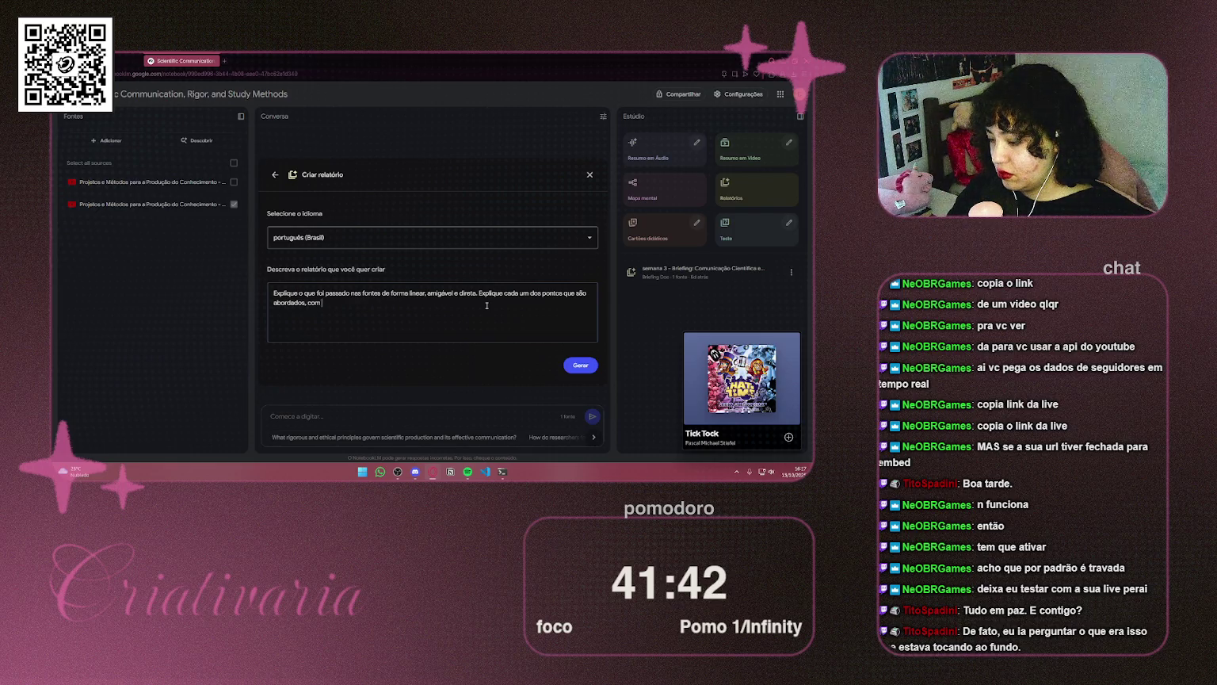
pyautogui.write('titulo')
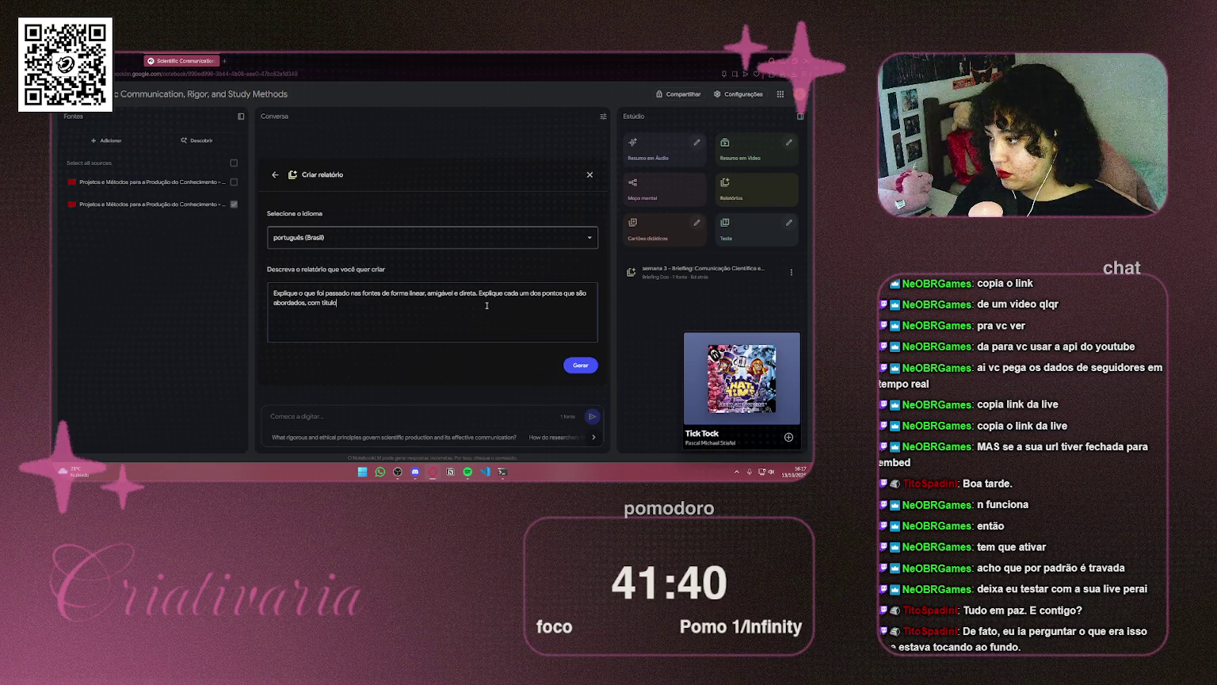
pyautogui.write('s em cada')
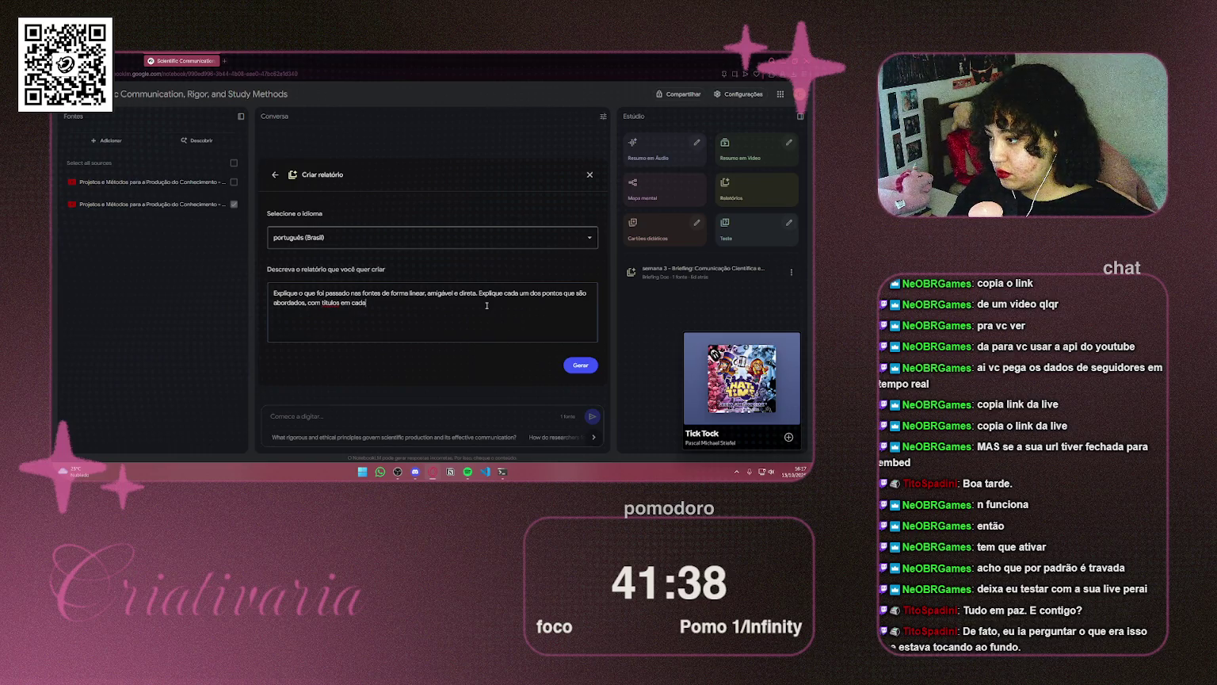
pyautogui.write(' um d')
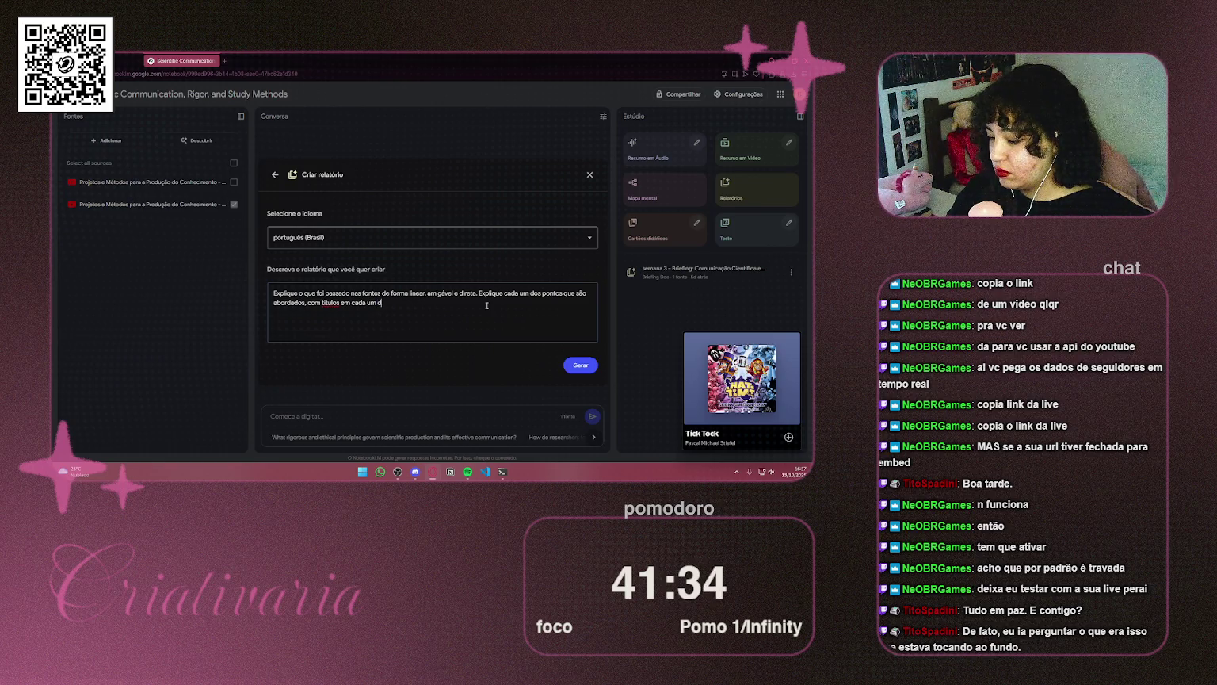
pyautogui.write('os')
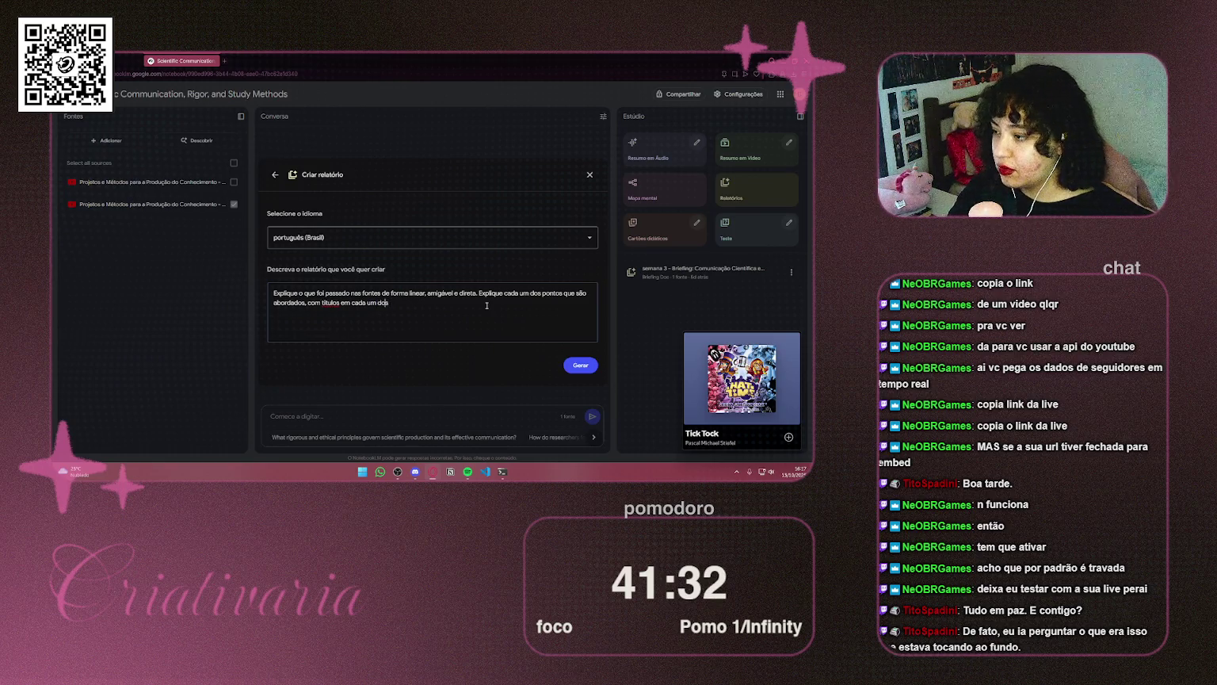
pyautogui.hotkey('ctrl', 'Left')
pyautogui.hotkey('ctrl', 'Left')
pyautogui.hotkey('ctrl', 'Left')
pyautogui.press('Right')
pyautogui.press('Right')
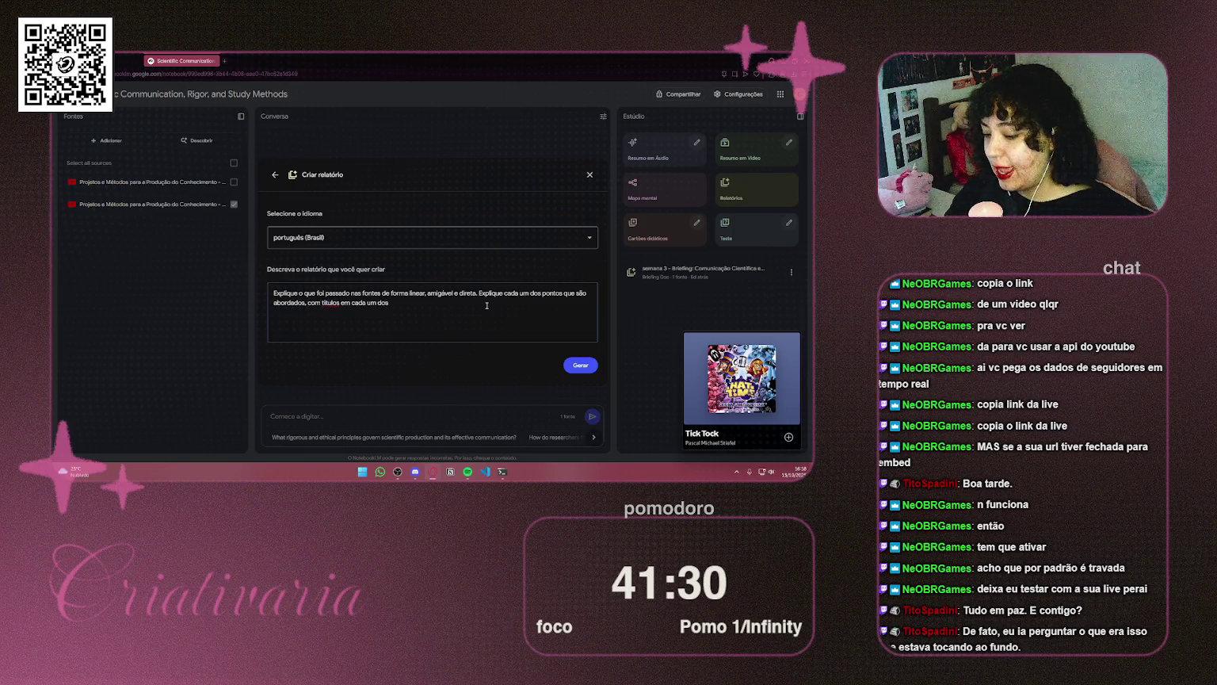
pyautogui.press('BackSpace')
pyautogui.write('í')
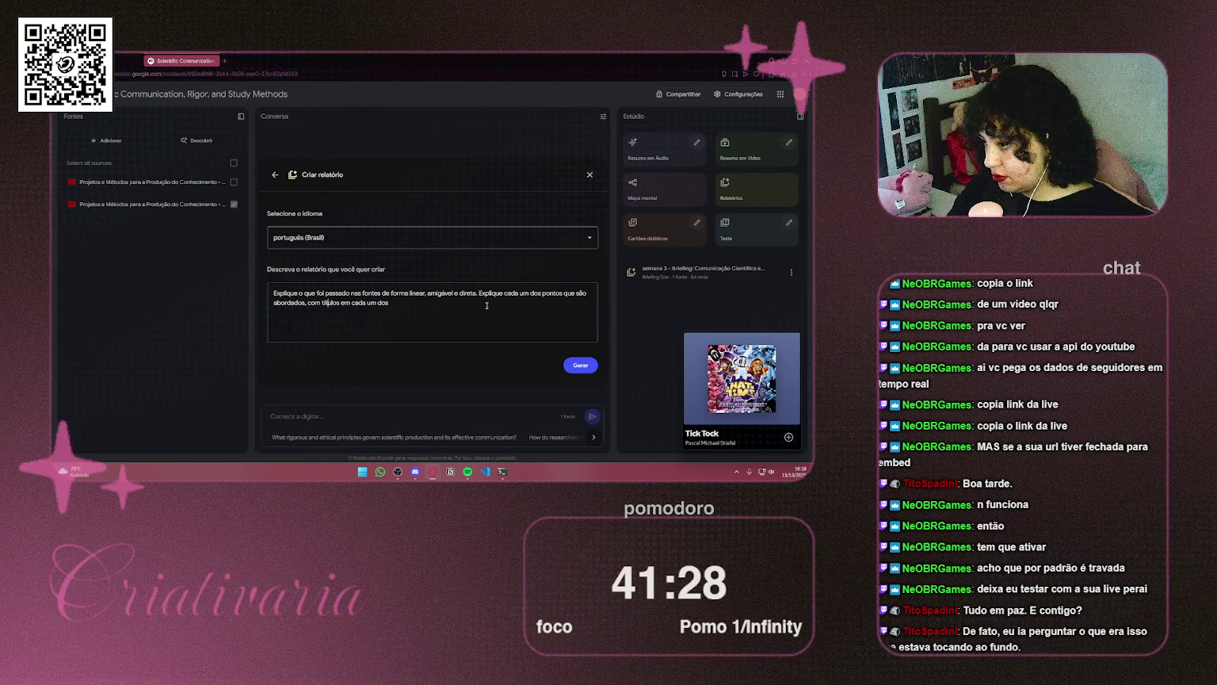
pyautogui.press('Right')
pyautogui.press('Right')
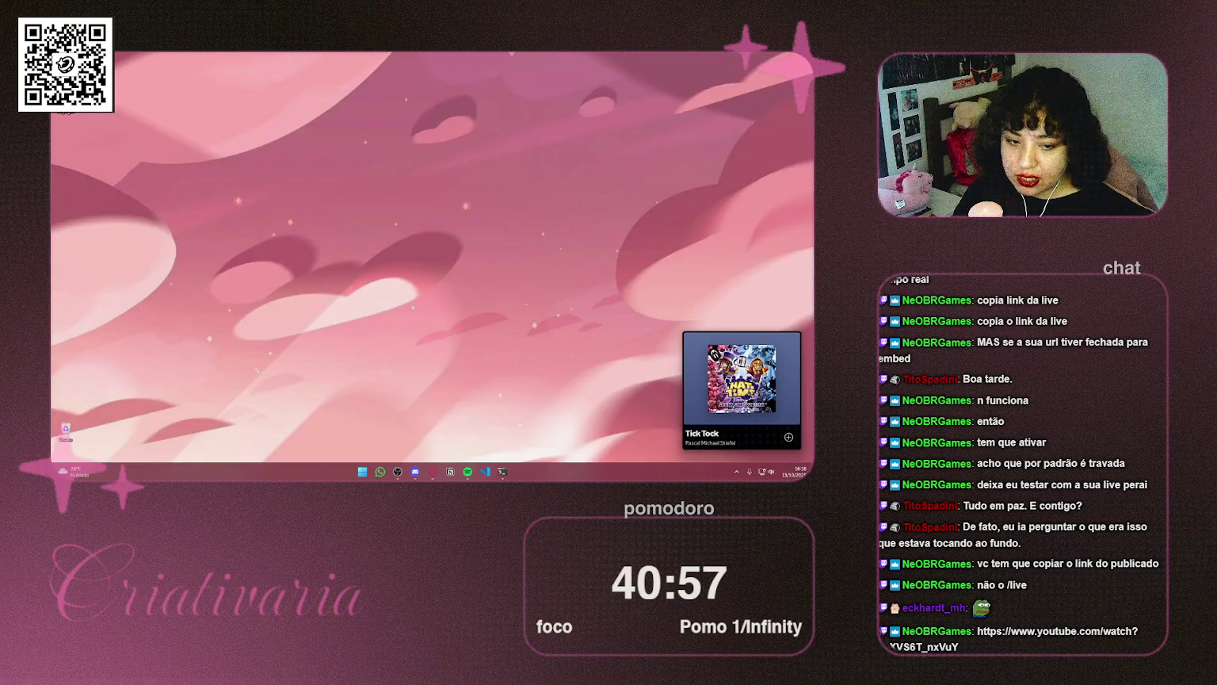
pyautogui.moveTo(727, 437)
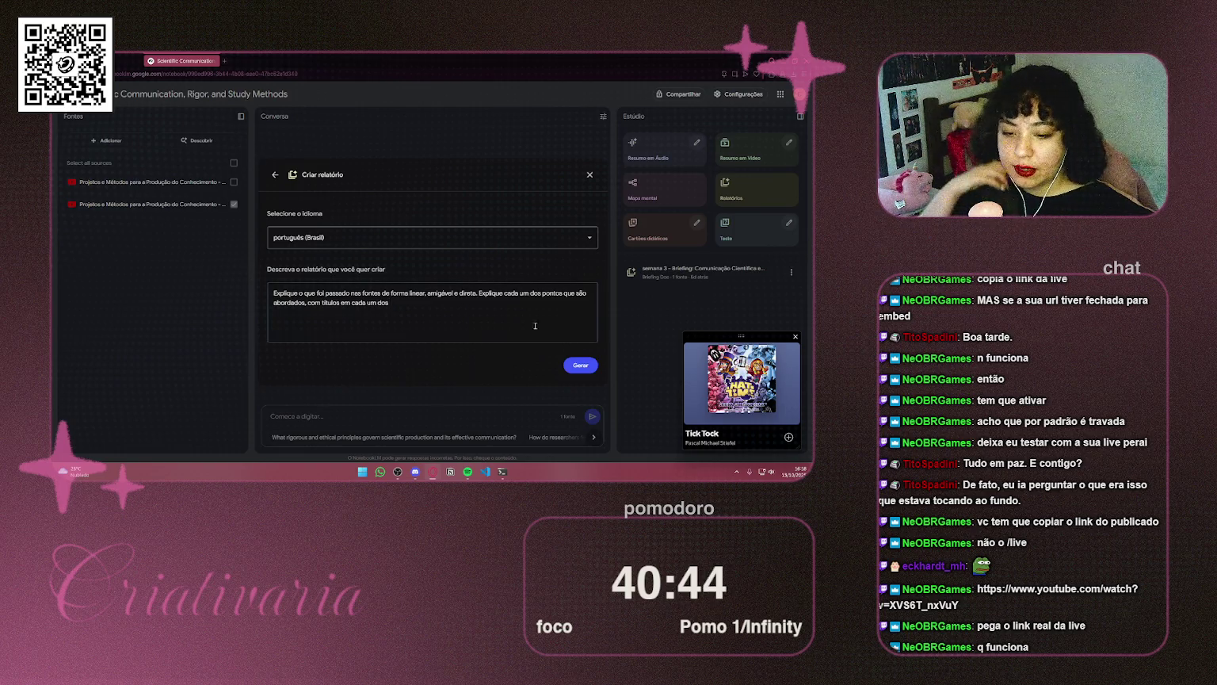
pyautogui.moveTo(741, 379)
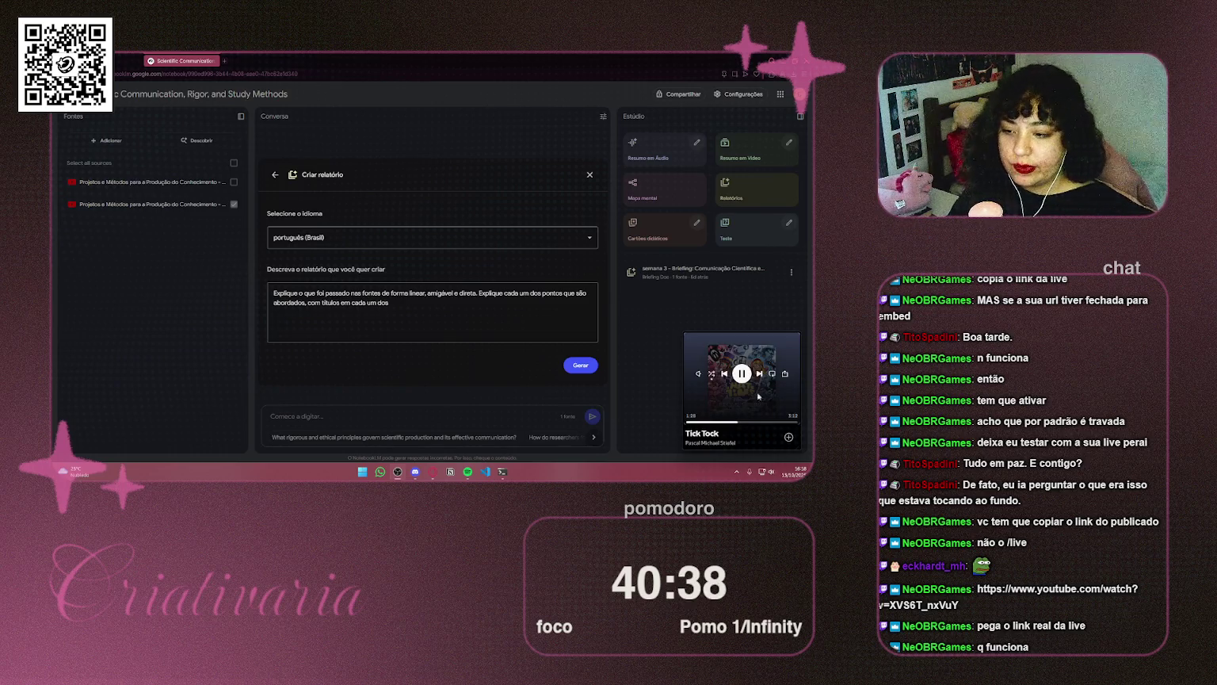
pyautogui.click(387, 306)
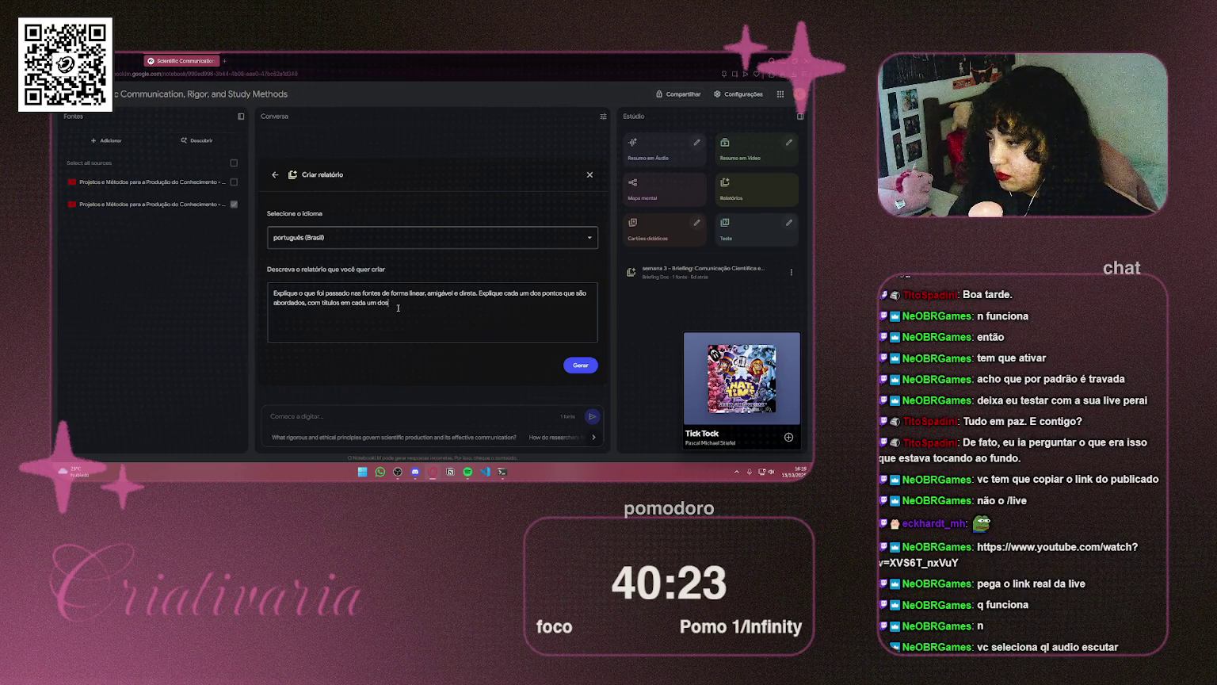
# Rewrite the description ending: explain linearmente, aonde um assunto leva para outro, deixando claro o que é abordado
pyautogui.press('BackSpace')
pyautogui.press('BackSpace')
pyautogui.press('BackSpace')
pyautogui.press('BackSpace')
pyautogui.press('BackSpace')
pyautogui.press('BackSpace')
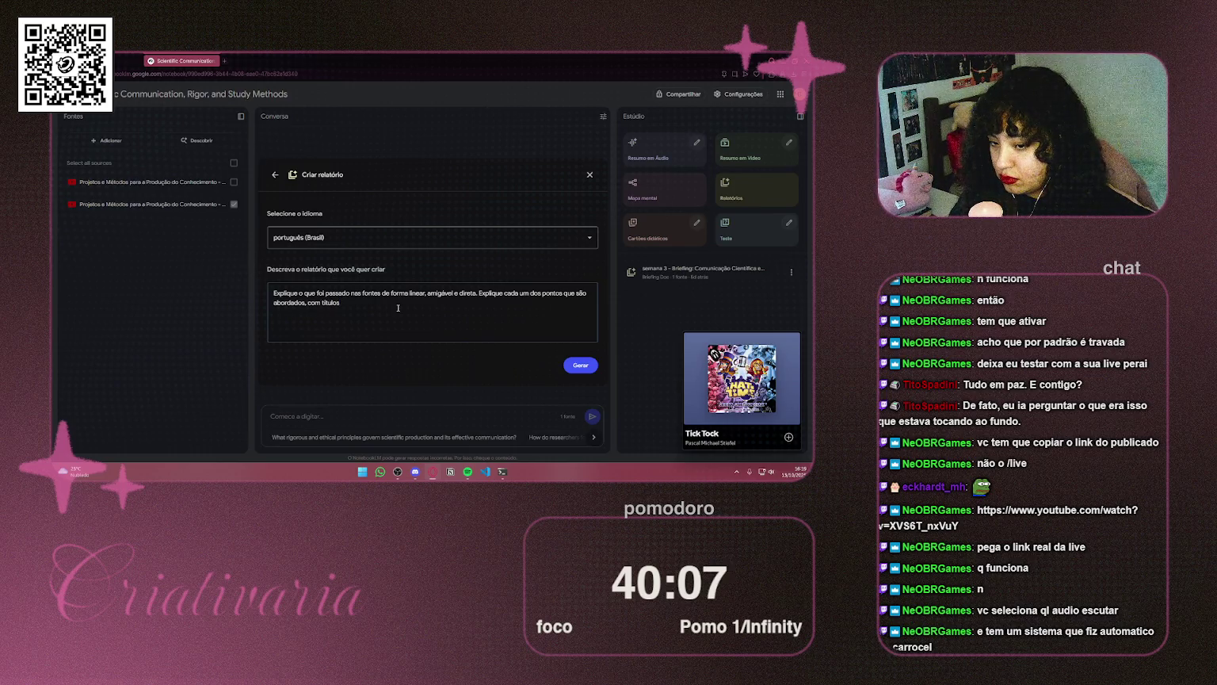
pyautogui.hotkey('ctrl', 'shift', 'Left')
pyautogui.hotkey('ctrl', 'shift', 'Left')
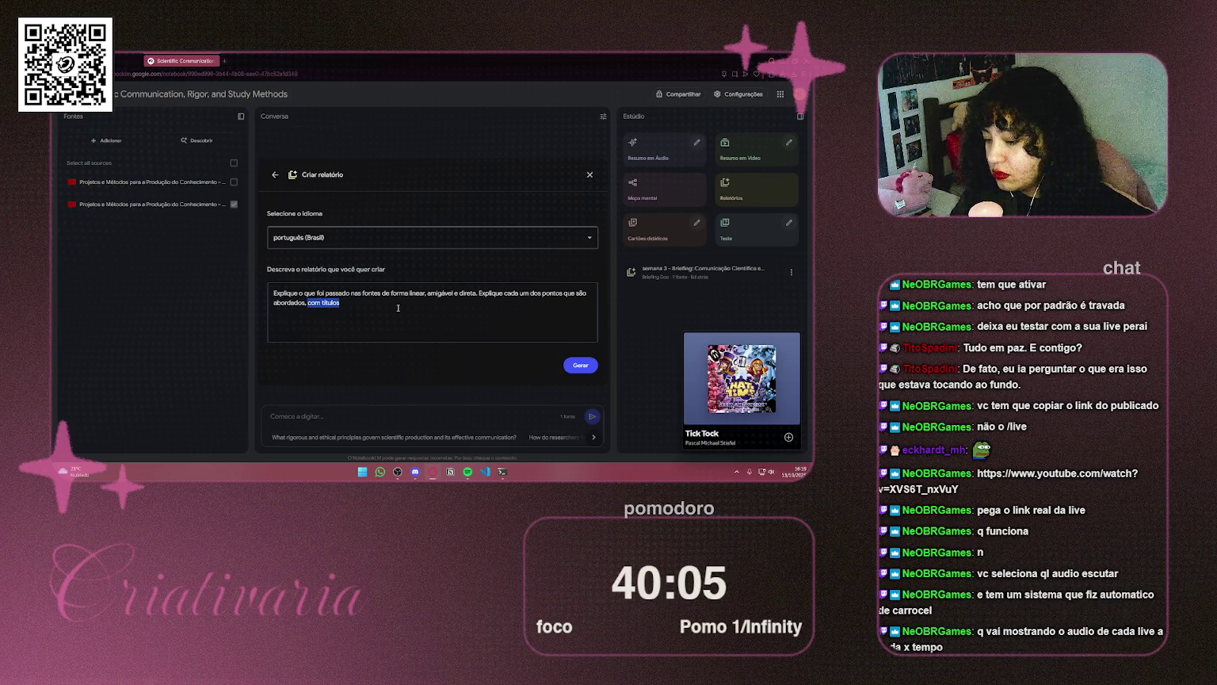
pyautogui.press('BackSpace')
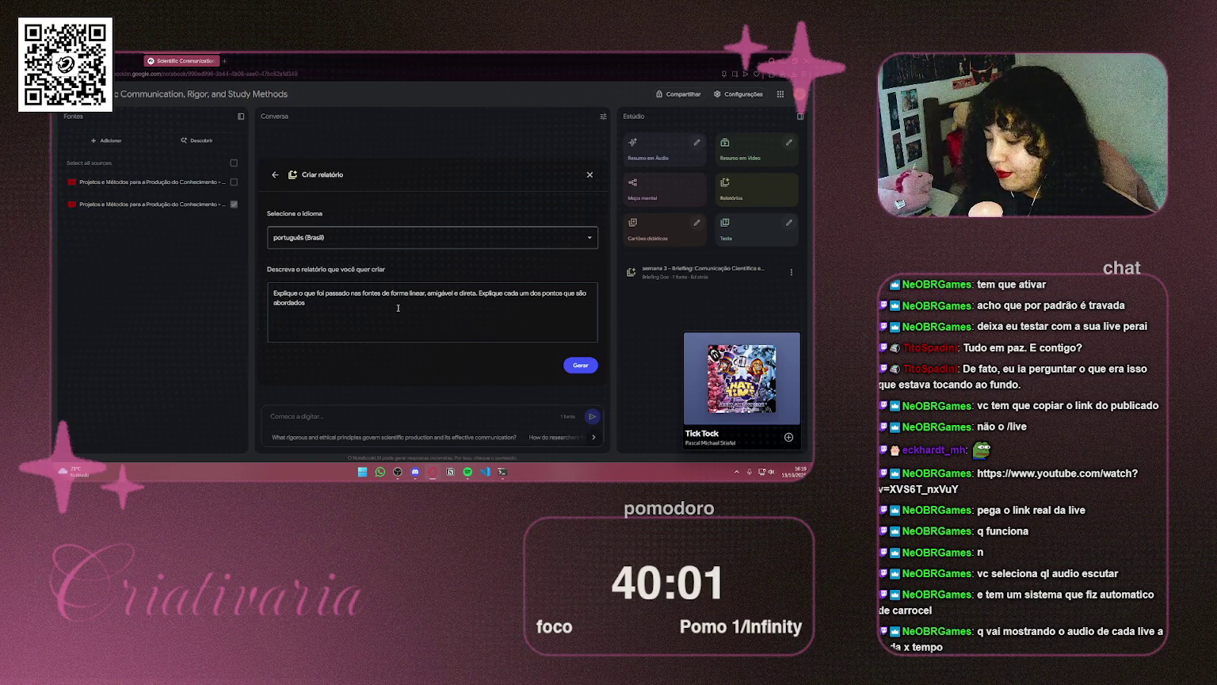
pyautogui.write(', de forma')
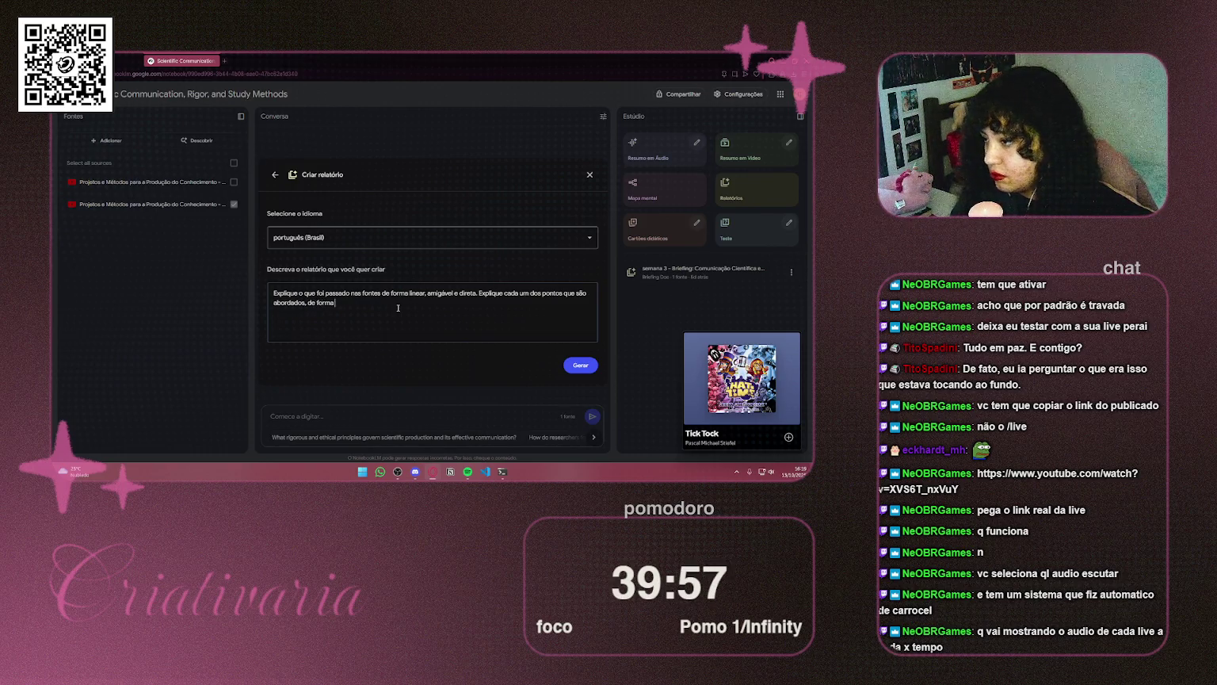
pyautogui.press('BackSpace')
pyautogui.press('BackSpace')
pyautogui.press('BackSpace')
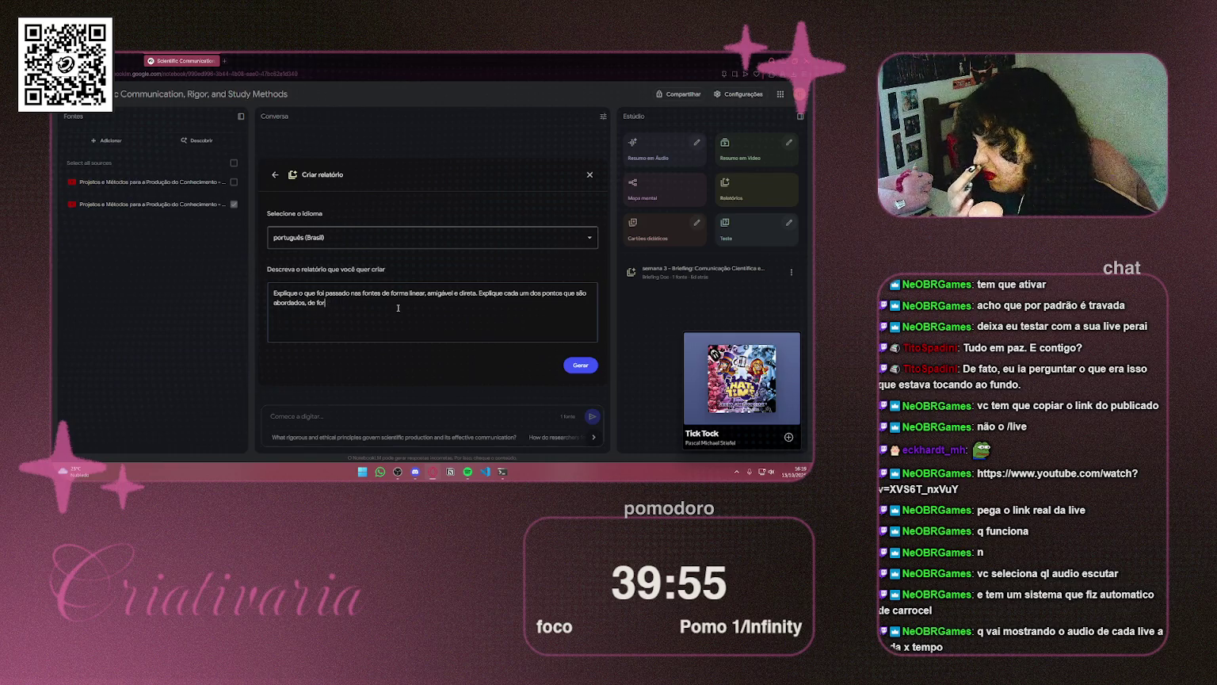
pyautogui.write('line')
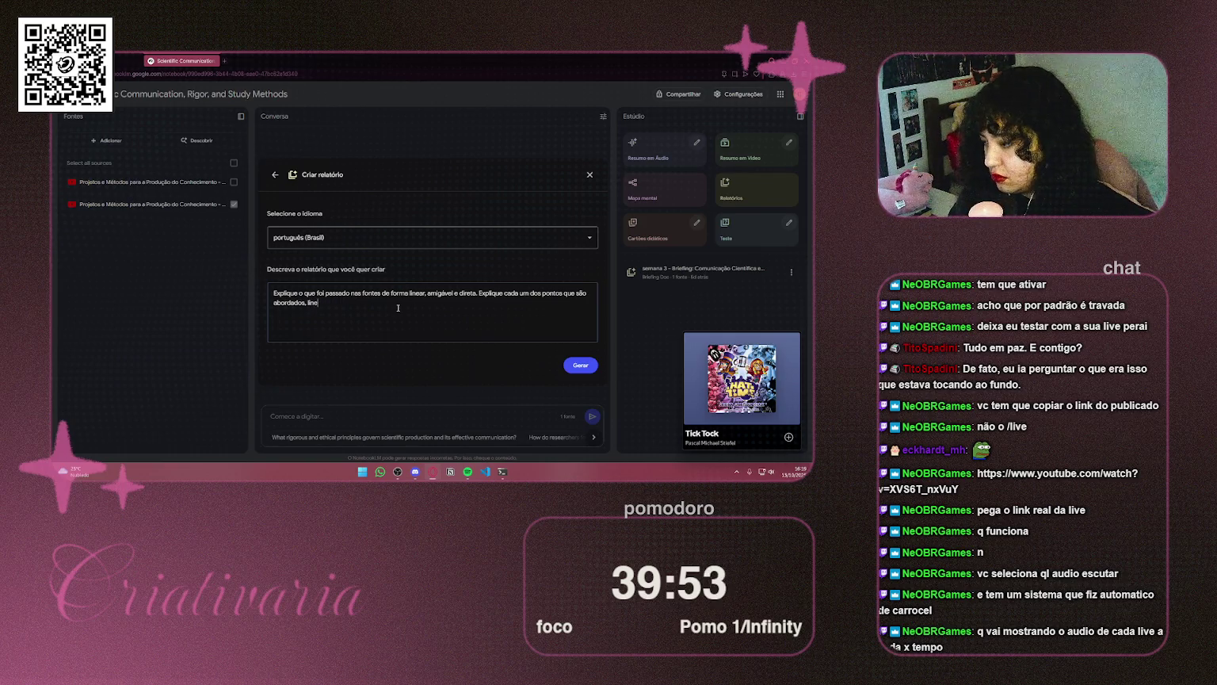
pyautogui.write('armente,')
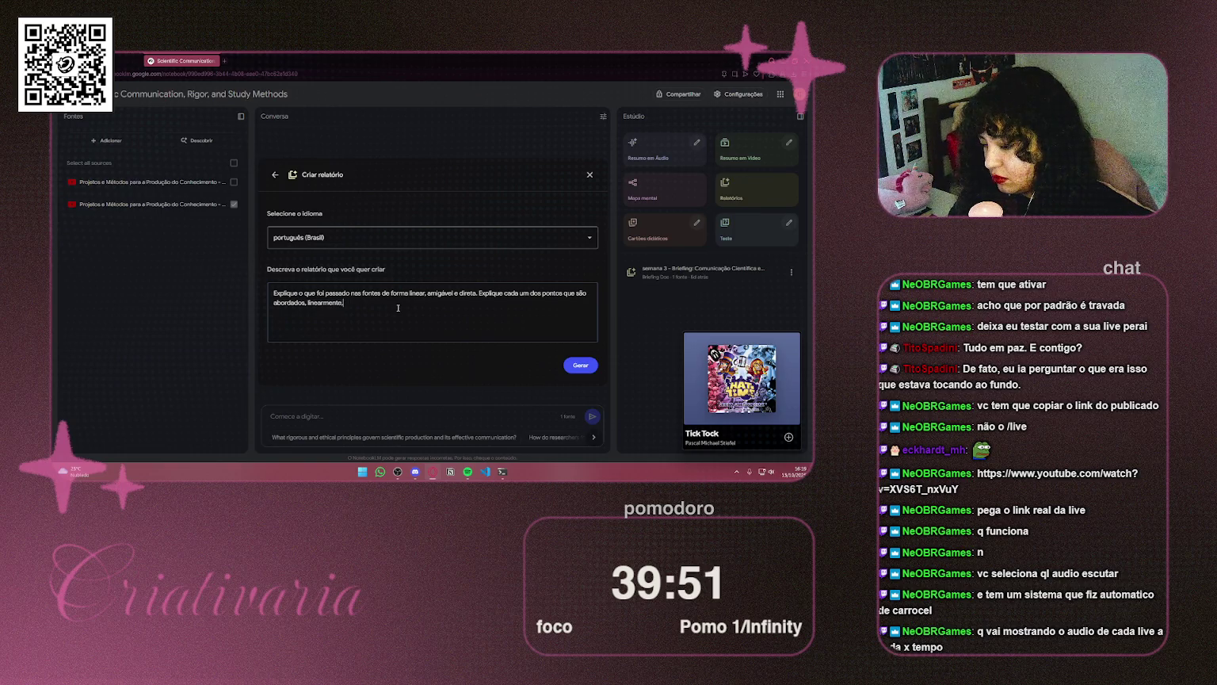
pyautogui.write(' aonde')
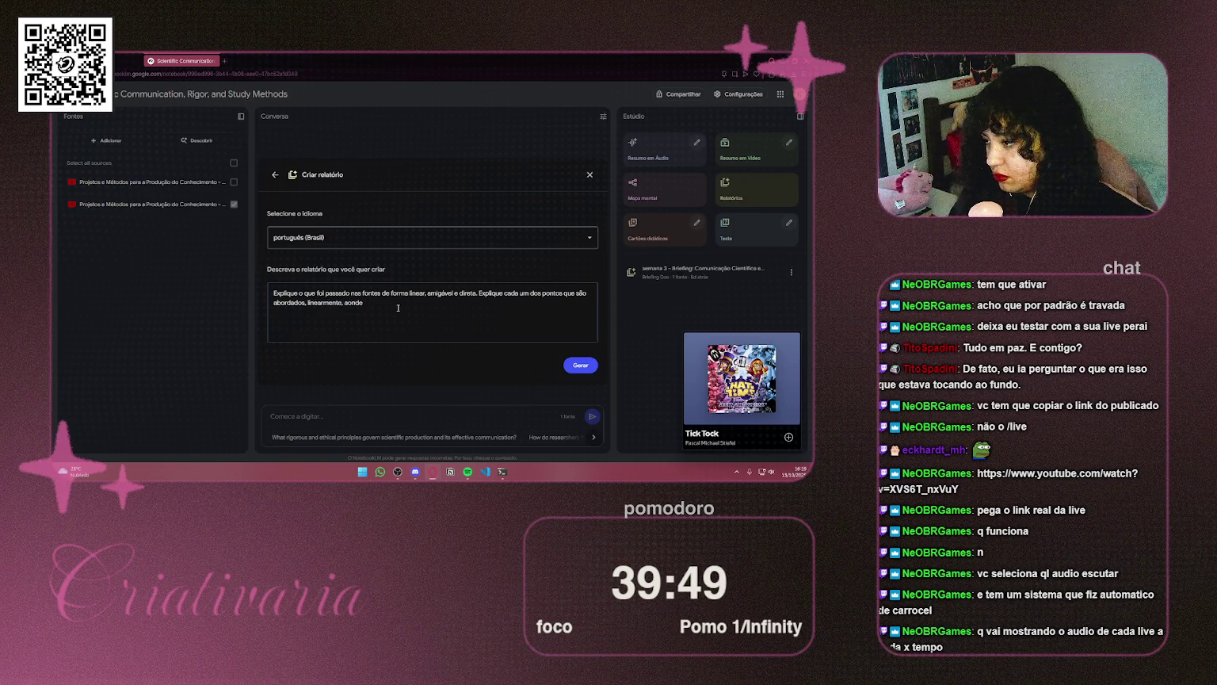
pyautogui.write(' um assunt')
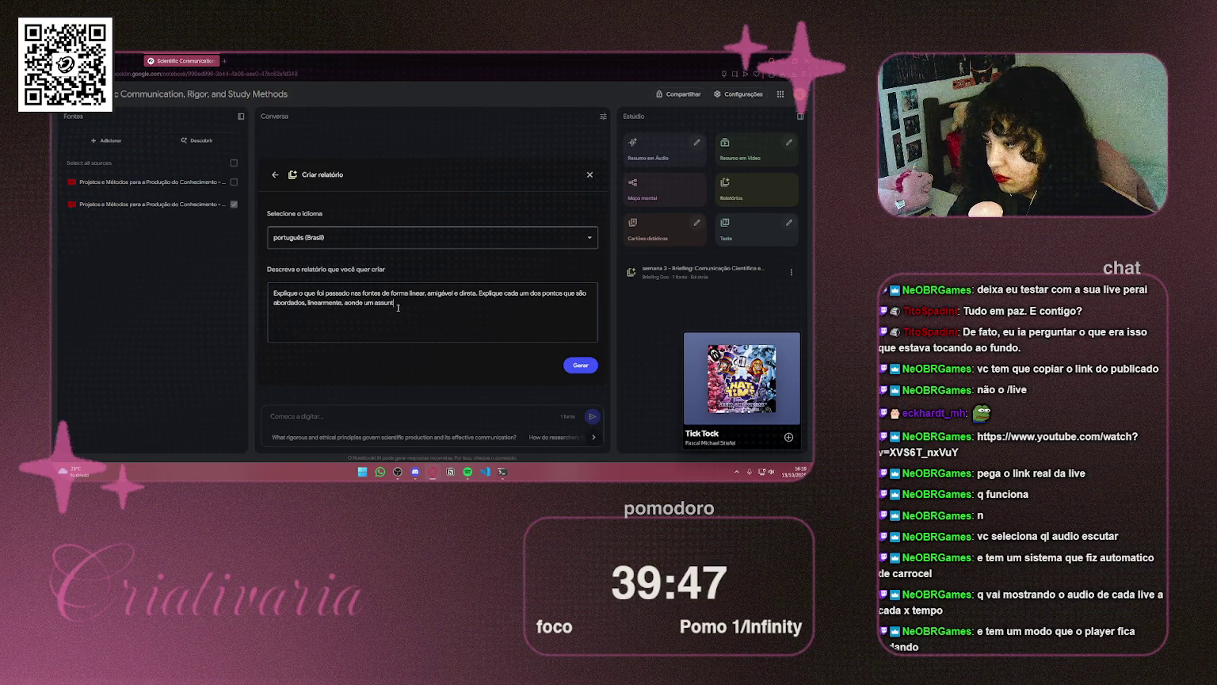
pyautogui.write('o leva para')
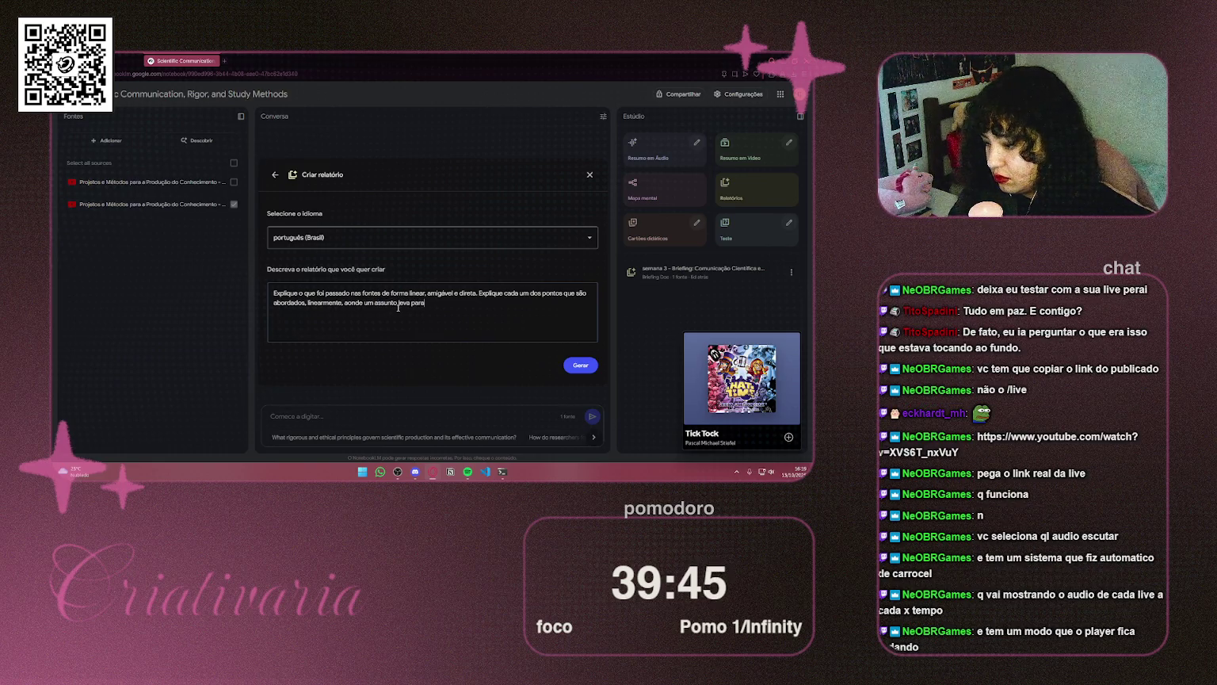
pyautogui.write(' outro')
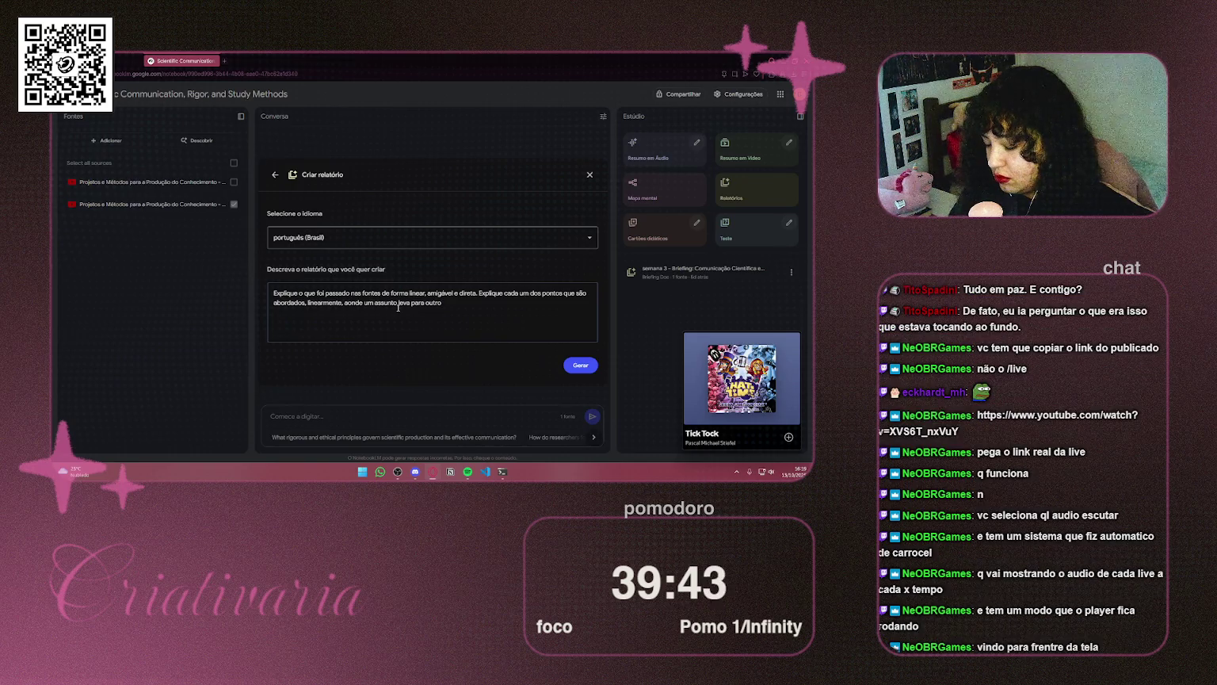
pyautogui.write('.')
pyautogui.press('BackSpace')
pyautogui.write(', sempre de')
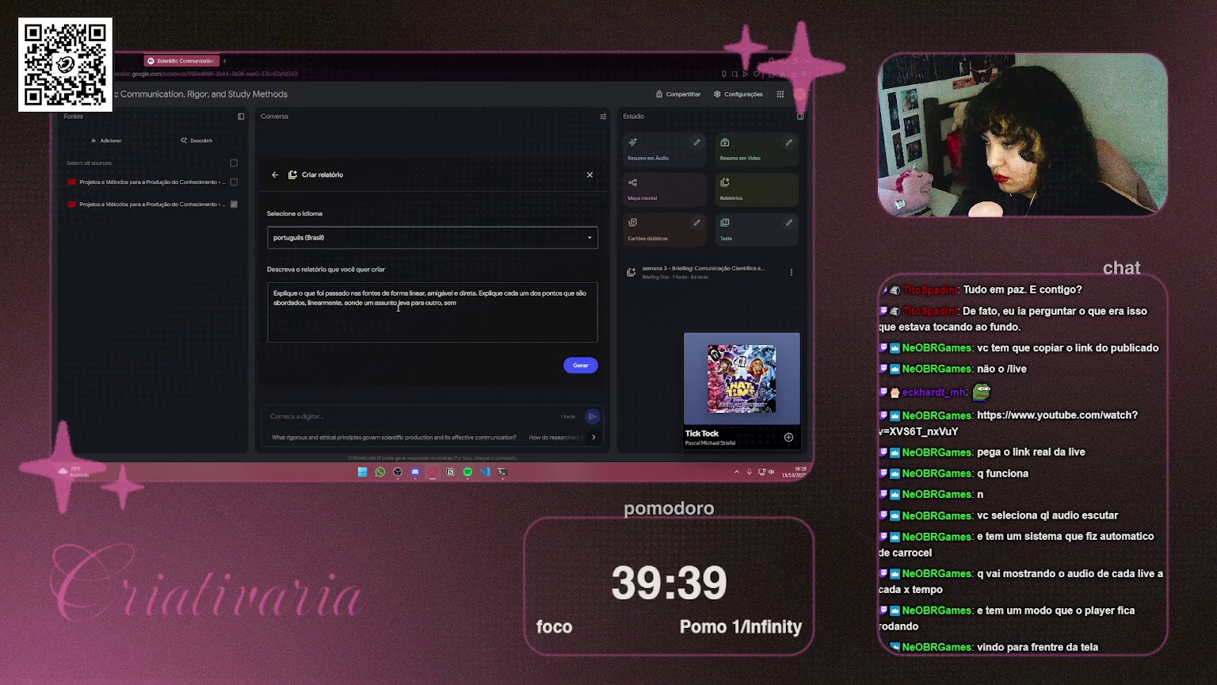
pyautogui.press('BackSpace')
pyautogui.press('BackSpace')
pyautogui.press('BackSpace')
pyautogui.write('deixando cla')
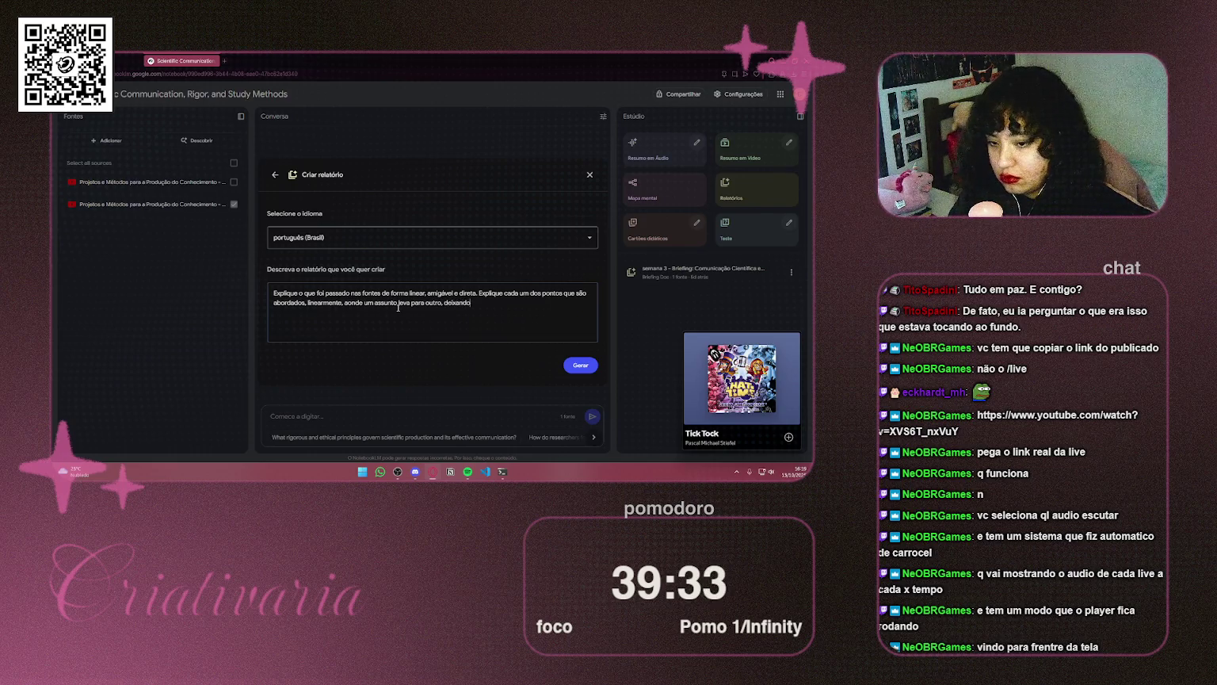
pyautogui.write('ro')
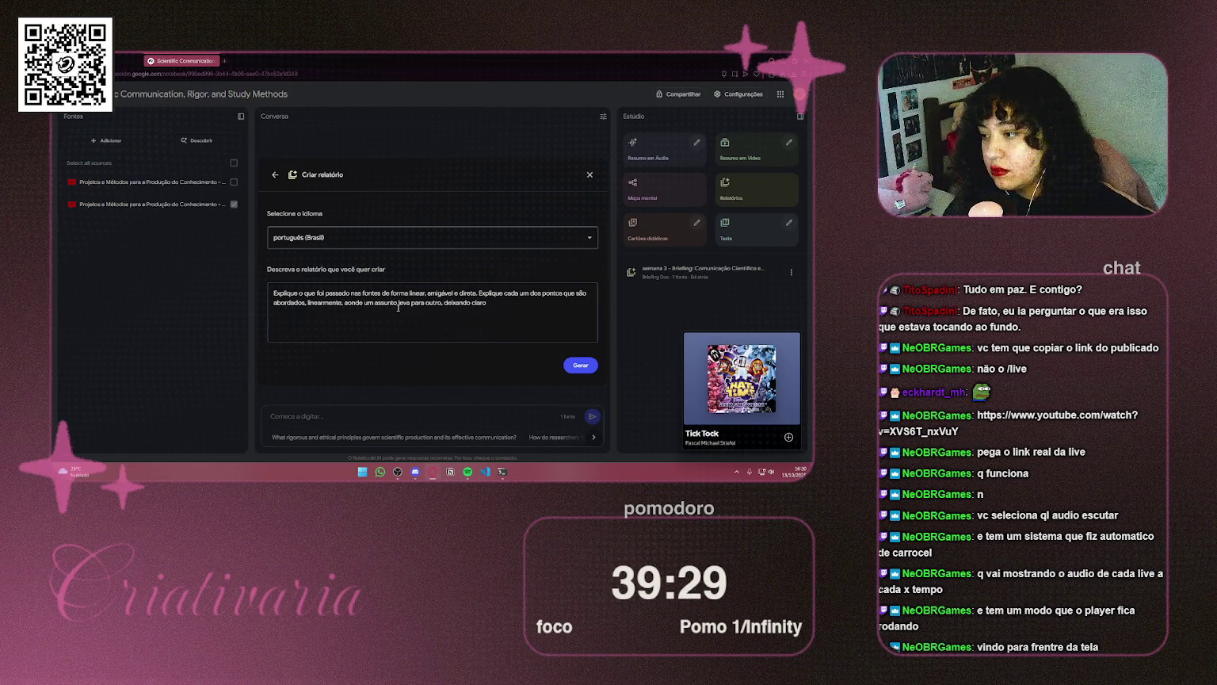
pyautogui.write(' o que')
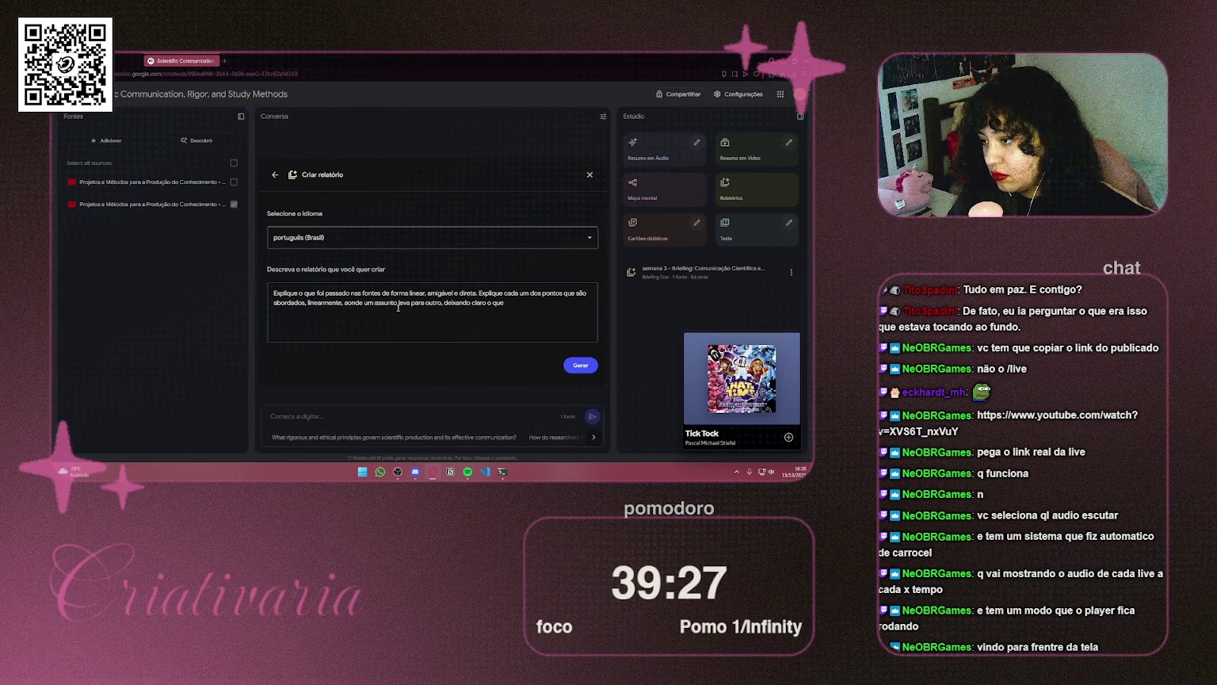
pyautogui.press('BackSpace')
pyautogui.press('BackSpace')
pyautogui.press('BackSpace')
pyautogui.press('BackSpace')
pyautogui.press('BackSpace')
pyautogui.write('com')
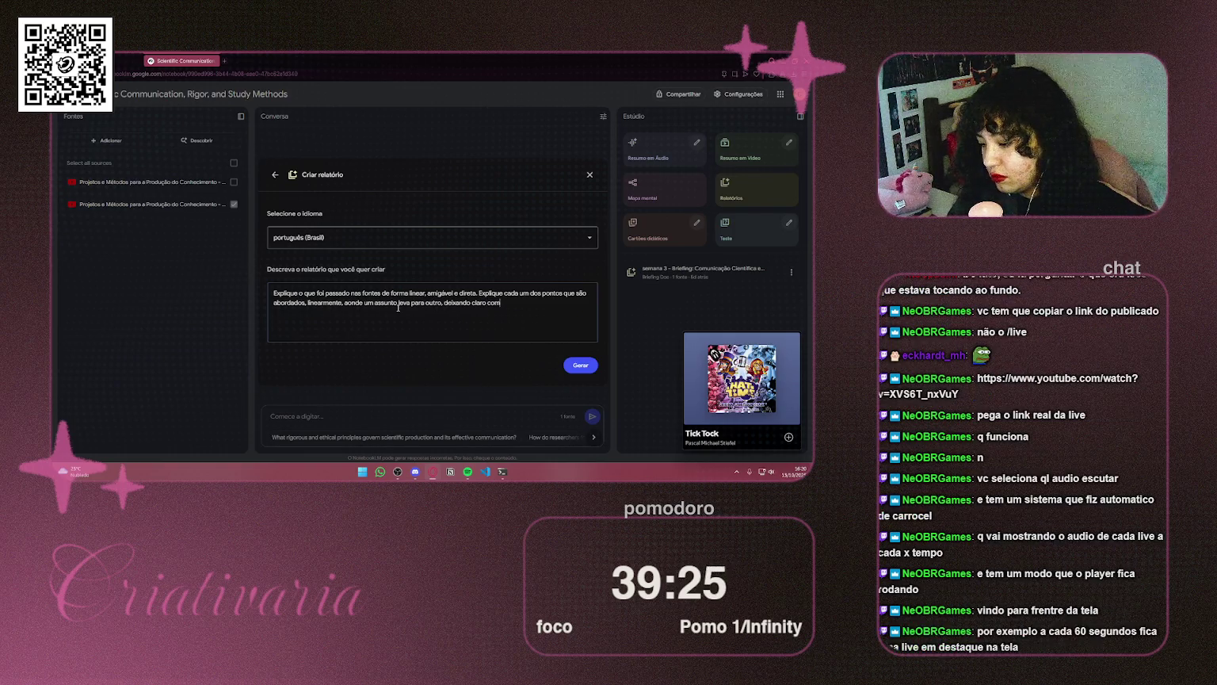
pyautogui.write('ulos o que')
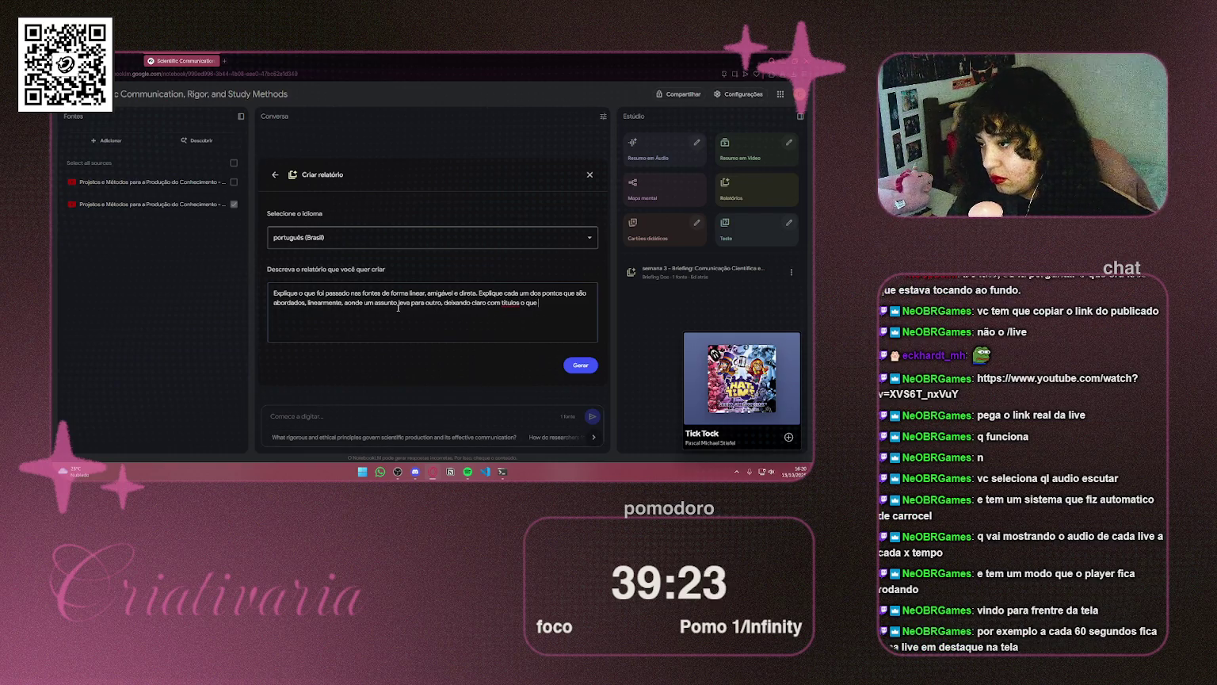
pyautogui.write('tá sendo a')
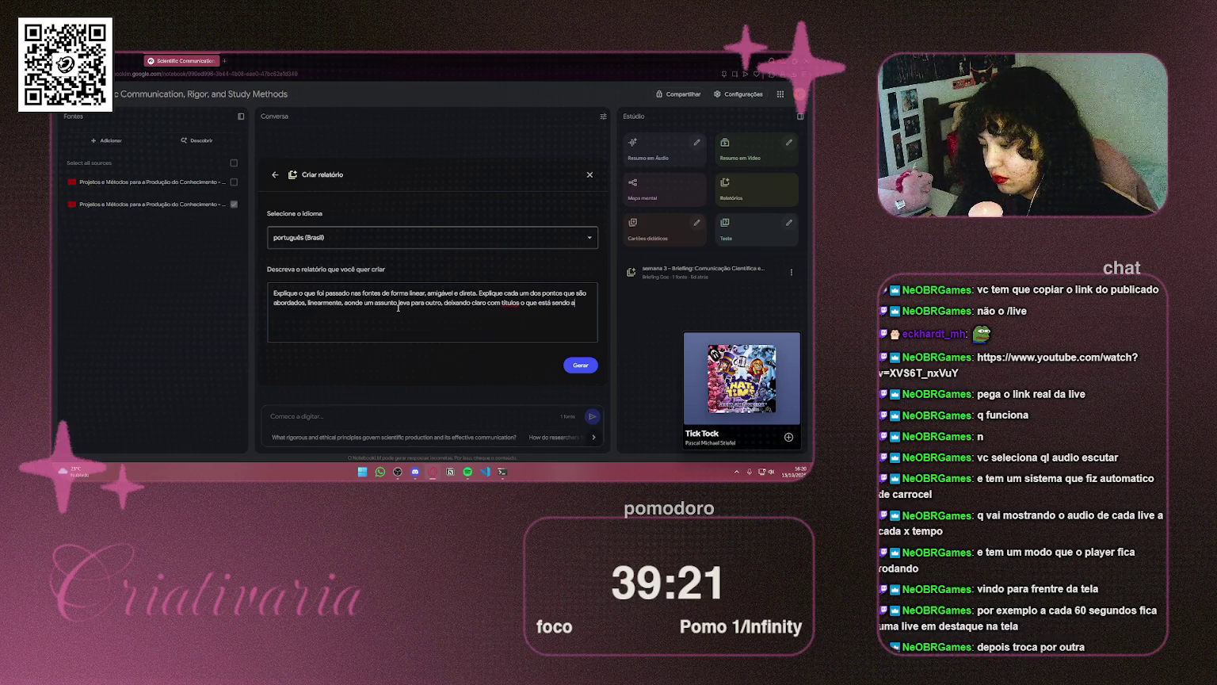
pyautogui.write('bosd')
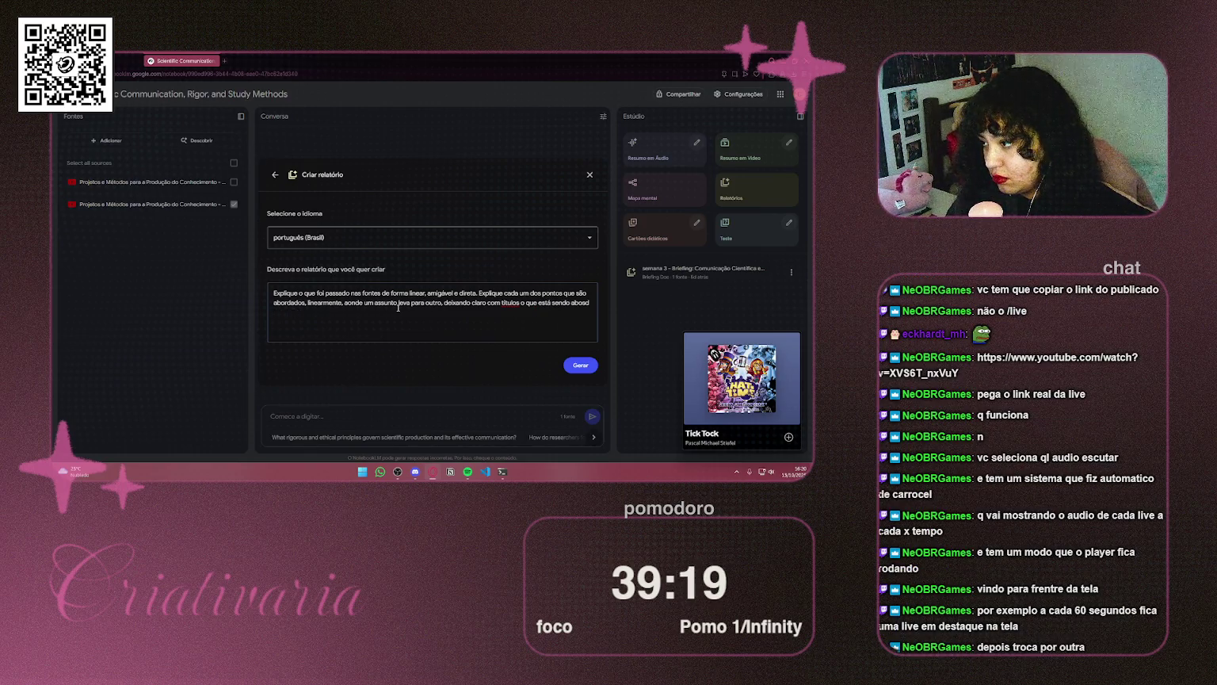
pyautogui.press('BackSpace')
pyautogui.press('BackSpace')
pyautogui.write('rdado')
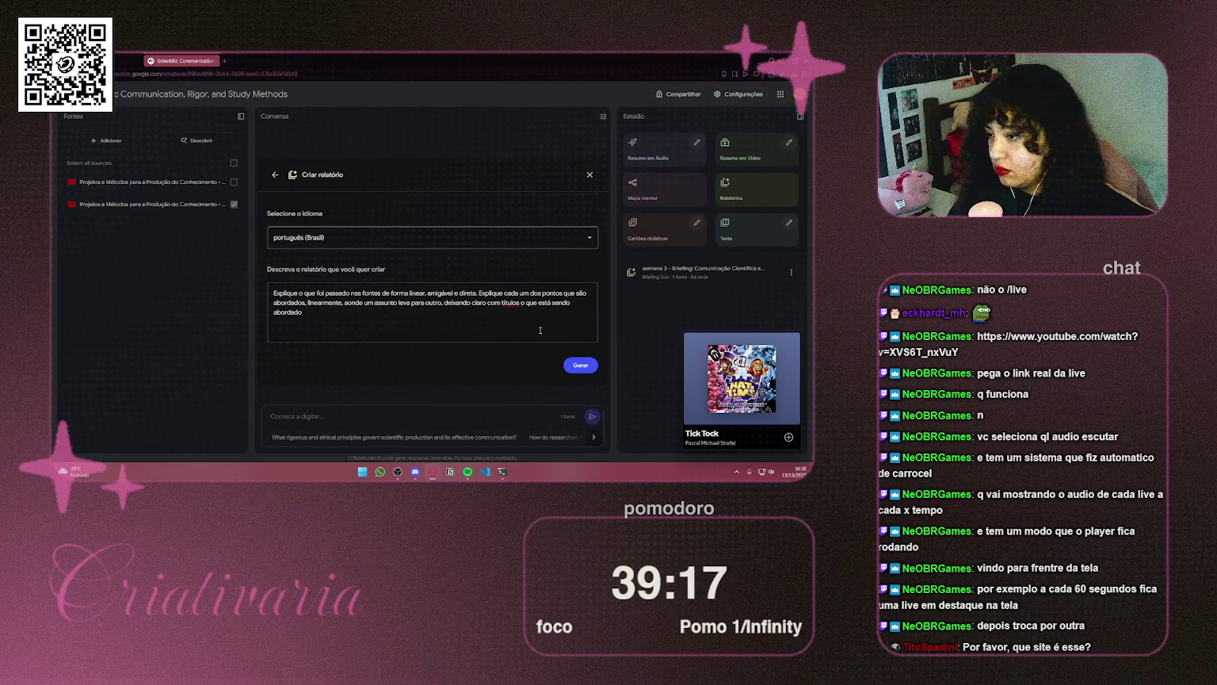
# Correct 'titulos' to 'títulos' and generate the report
pyautogui.rightClick(511, 302)
pyautogui.click(554, 101)
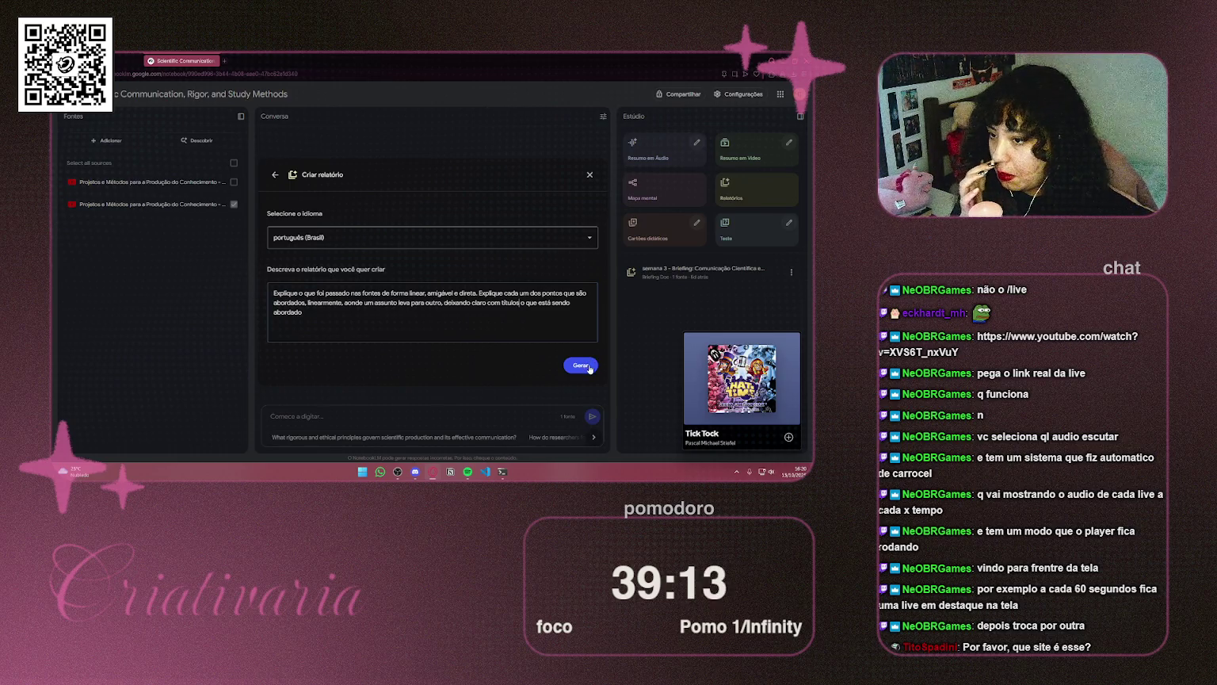
pyautogui.click(589, 366)
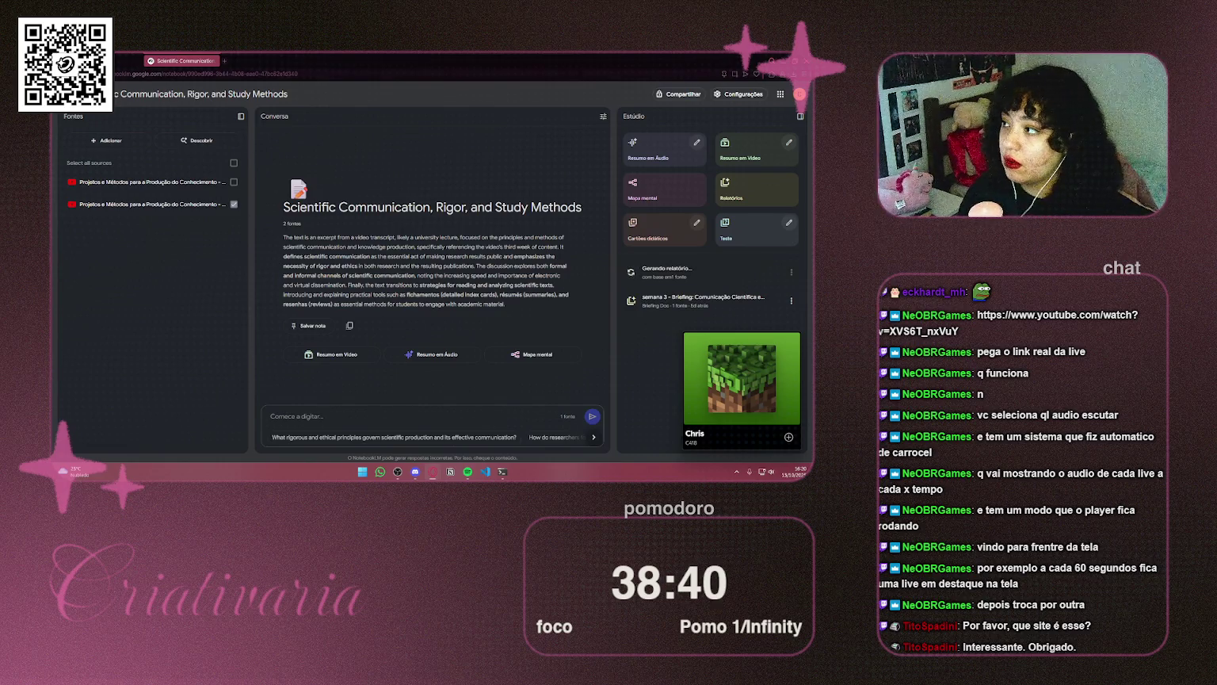
# Open a new Speed Dial browser tab while the report generates
pyautogui.hotkey('ctrl', 't')
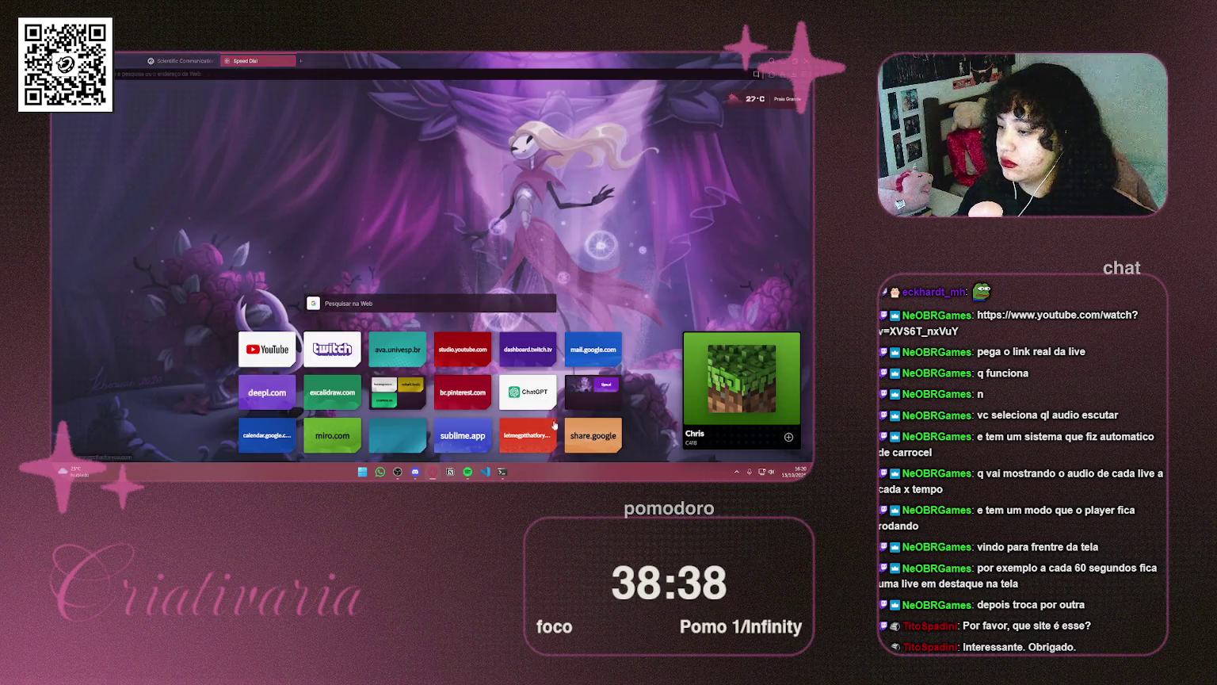
# Go to Miro from Speed Dial and open the 'faculdade' board
pyautogui.click(333, 435)
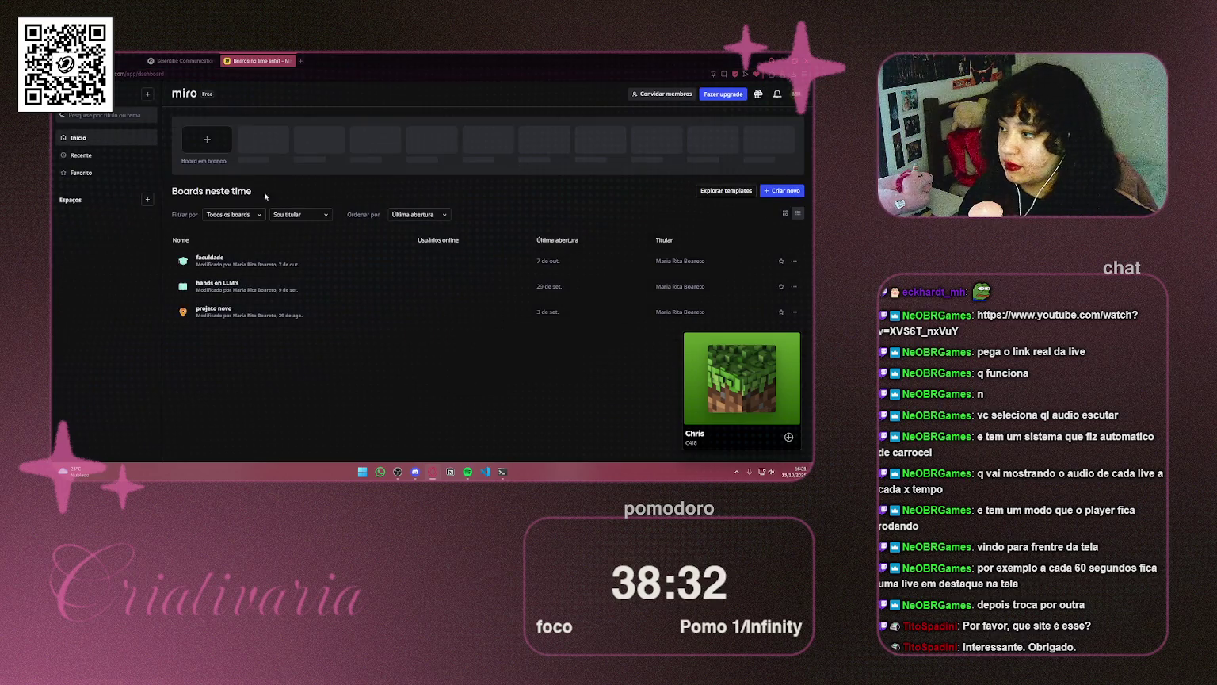
pyautogui.click(214, 261)
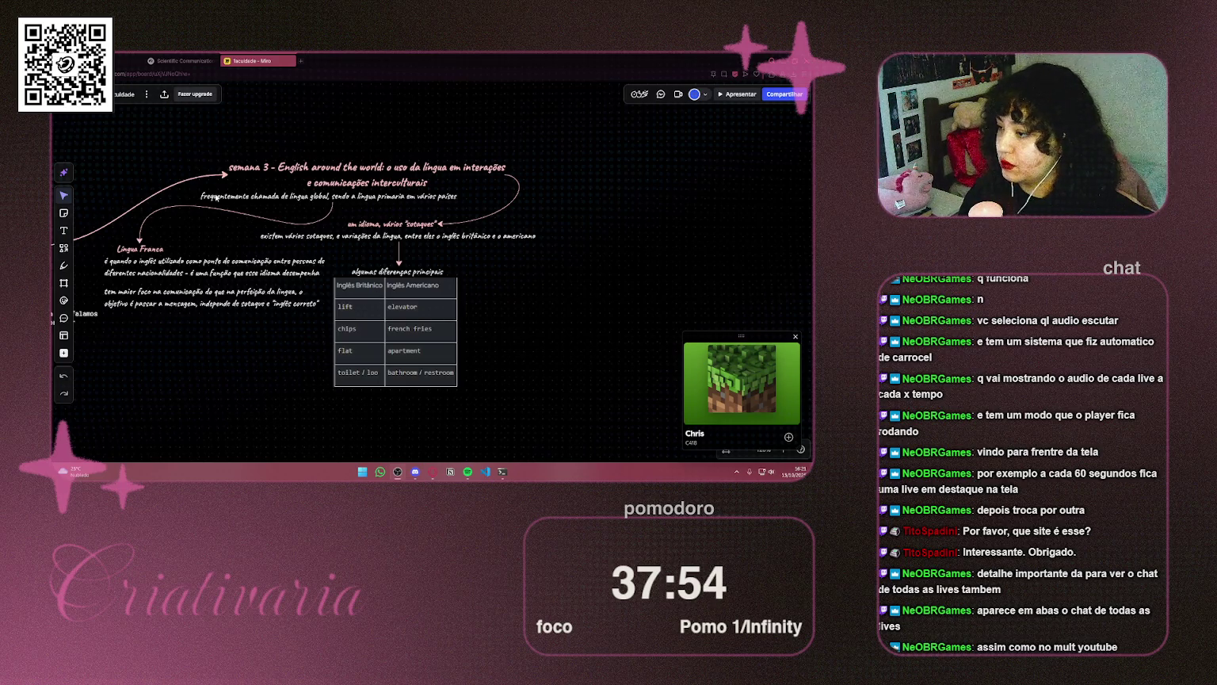
pyautogui.scroll(-5, 215, 198)
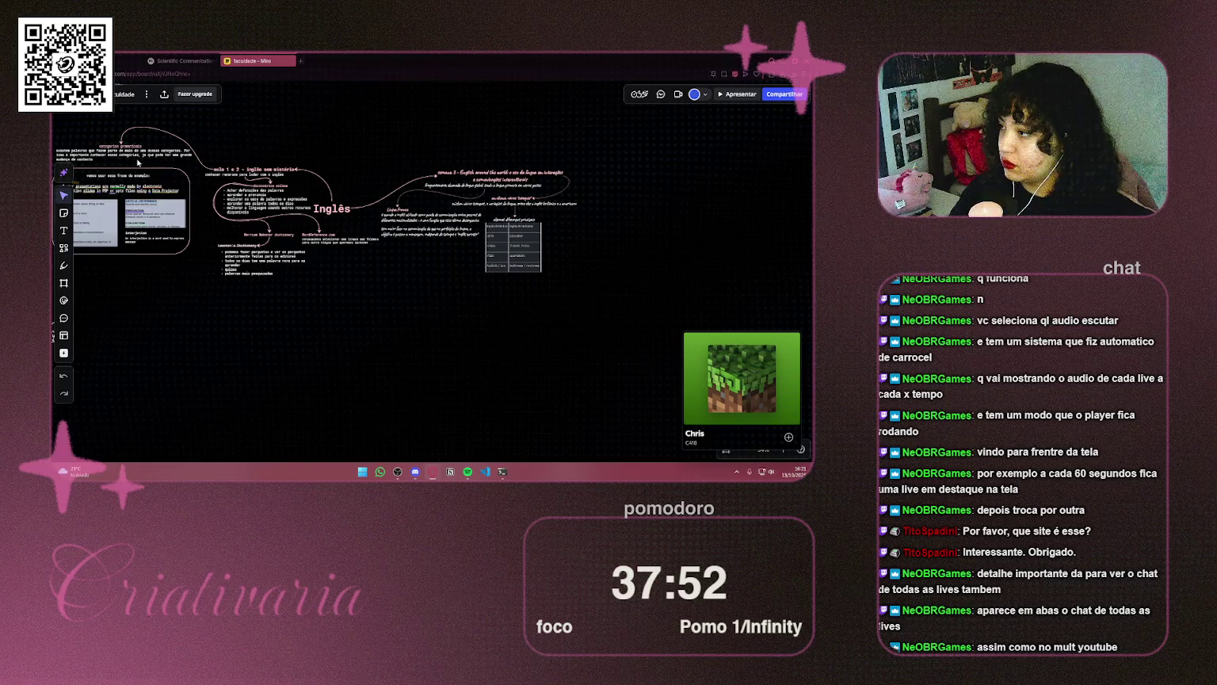
# Duplicate the 'semana 2' heading into empty space above-left of the Projetos e métodos title
pyautogui.moveTo(138, 162)
pyautogui.mouseDown()
pyautogui.moveTo(412, 301)
pyautogui.moveTo(513, 331)
pyautogui.moveTo(512, 146)
pyautogui.moveTo(475, 332)
pyautogui.moveTo(358, 213)
pyautogui.moveTo(373, 292)
pyautogui.mouseUp()
pyautogui.scroll(2, 518, 267)
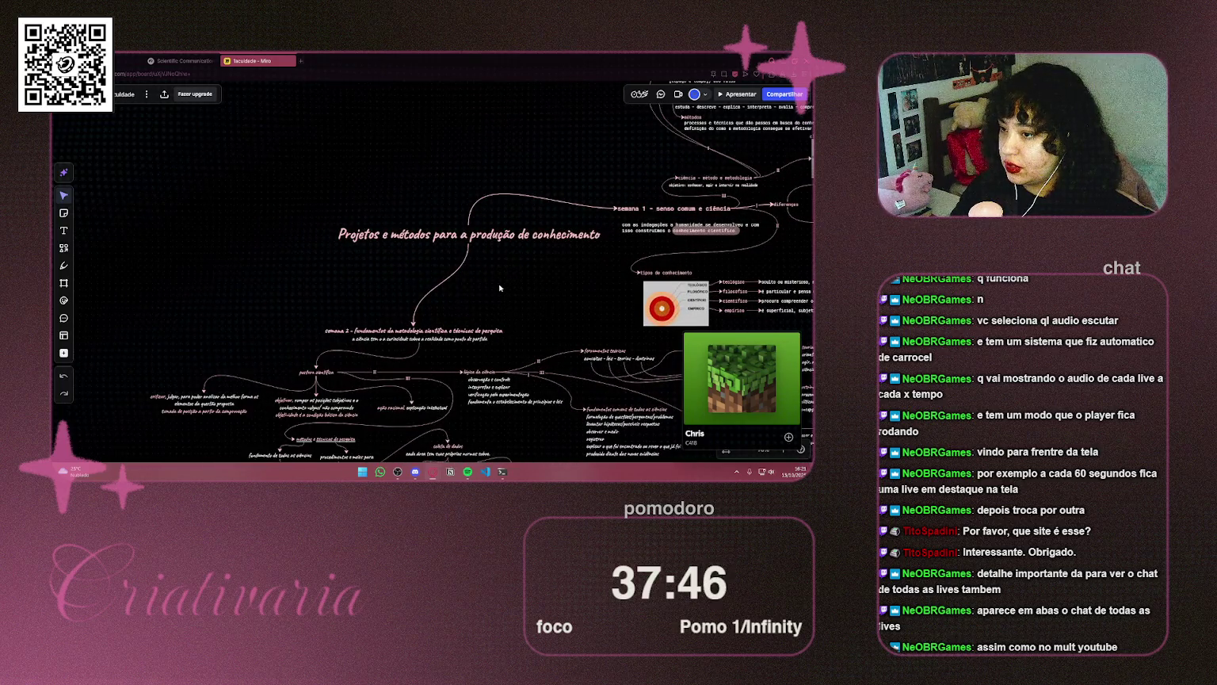
pyautogui.moveTo(500, 288)
pyautogui.mouseDown()
pyautogui.moveTo(456, 307)
pyautogui.moveTo(493, 167)
pyautogui.moveTo(501, 355)
pyautogui.moveTo(278, 224)
pyautogui.moveTo(330, 249)
pyautogui.moveTo(291, 251)
pyautogui.mouseUp()
pyautogui.click(496, 383)
pyautogui.scroll(3, 270, 238)
# Change the copied heading's week number from 2 to 4
pyautogui.click(312, 228)
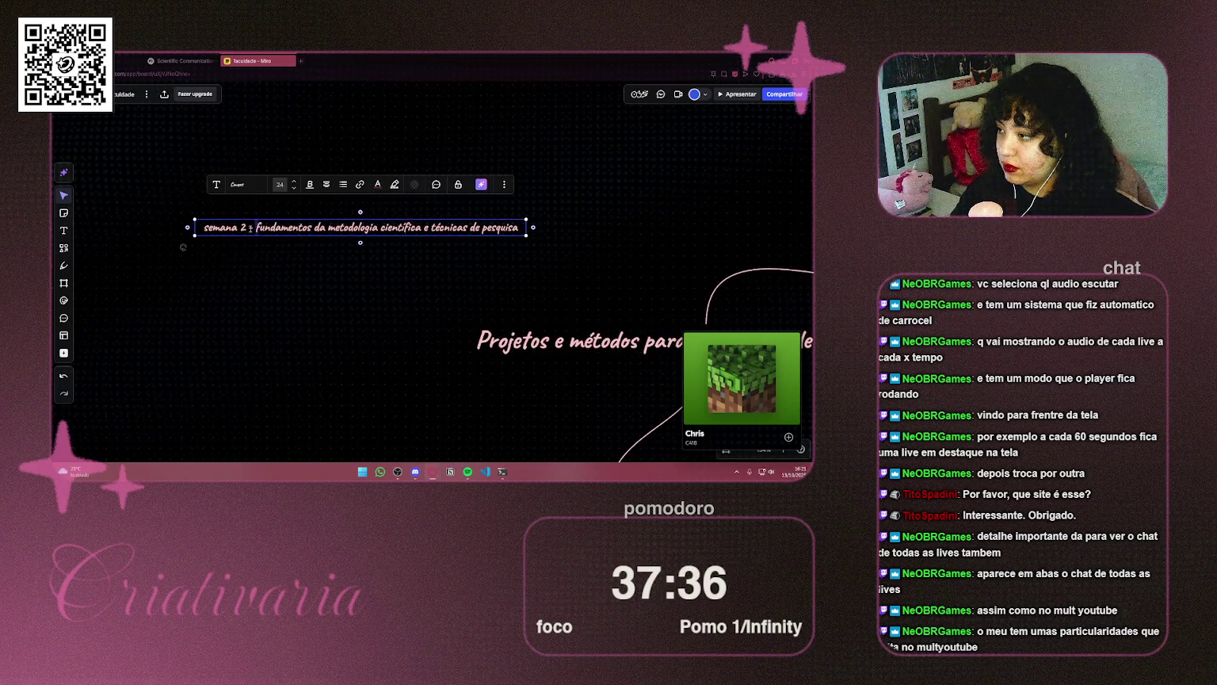
pyautogui.press('BackSpace')
pyautogui.write('4')
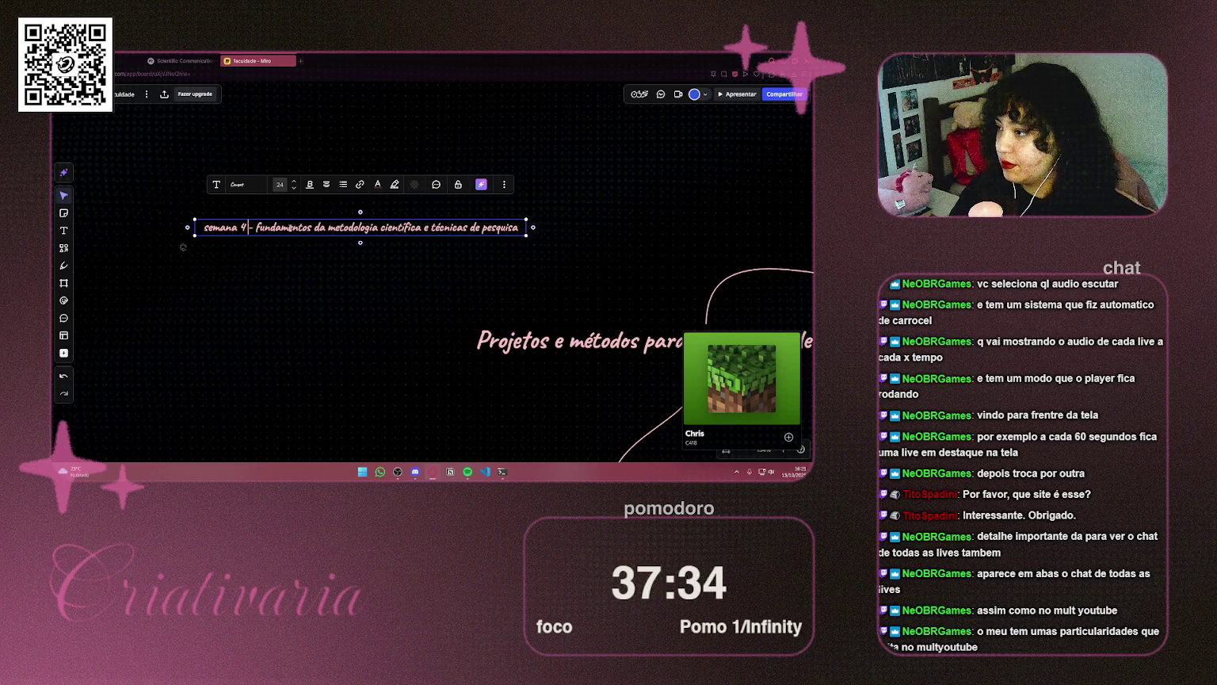
pyautogui.click(183, 247)
# Replace the old title with 'Organização de trabalho científico', copied from the Semana 4 course page
pyautogui.hscroll(3, 317, 277)
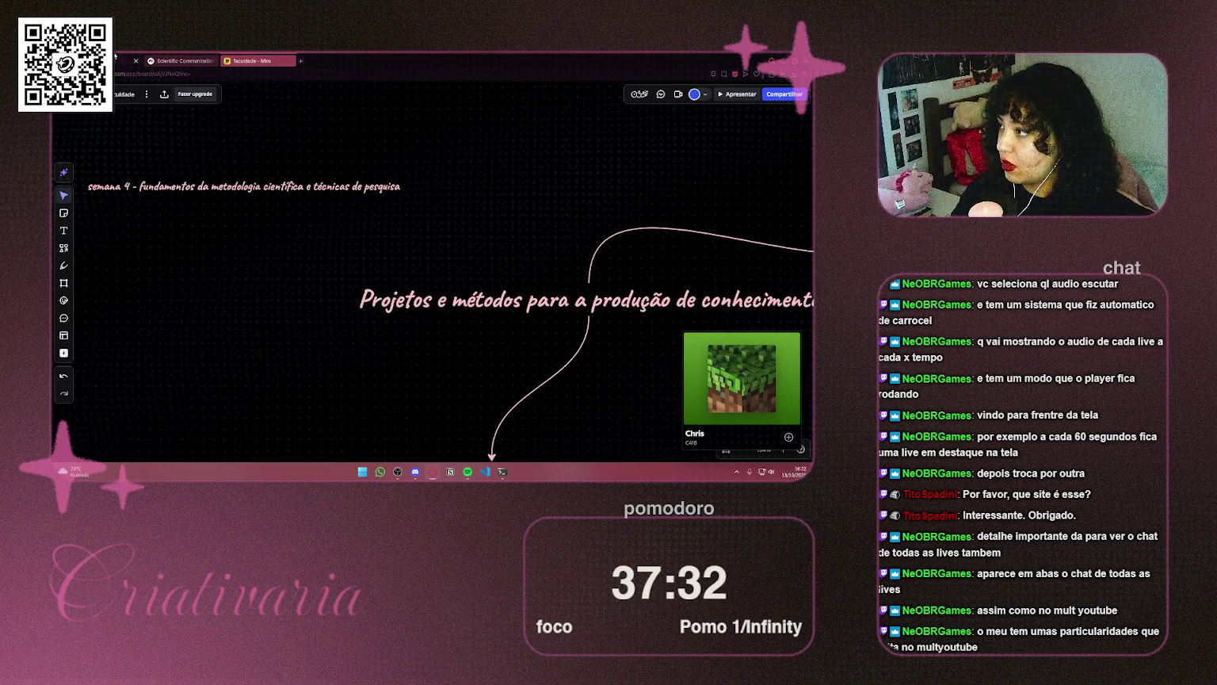
pyautogui.click(131, 61)
pyautogui.scroll(15, 440, 255)
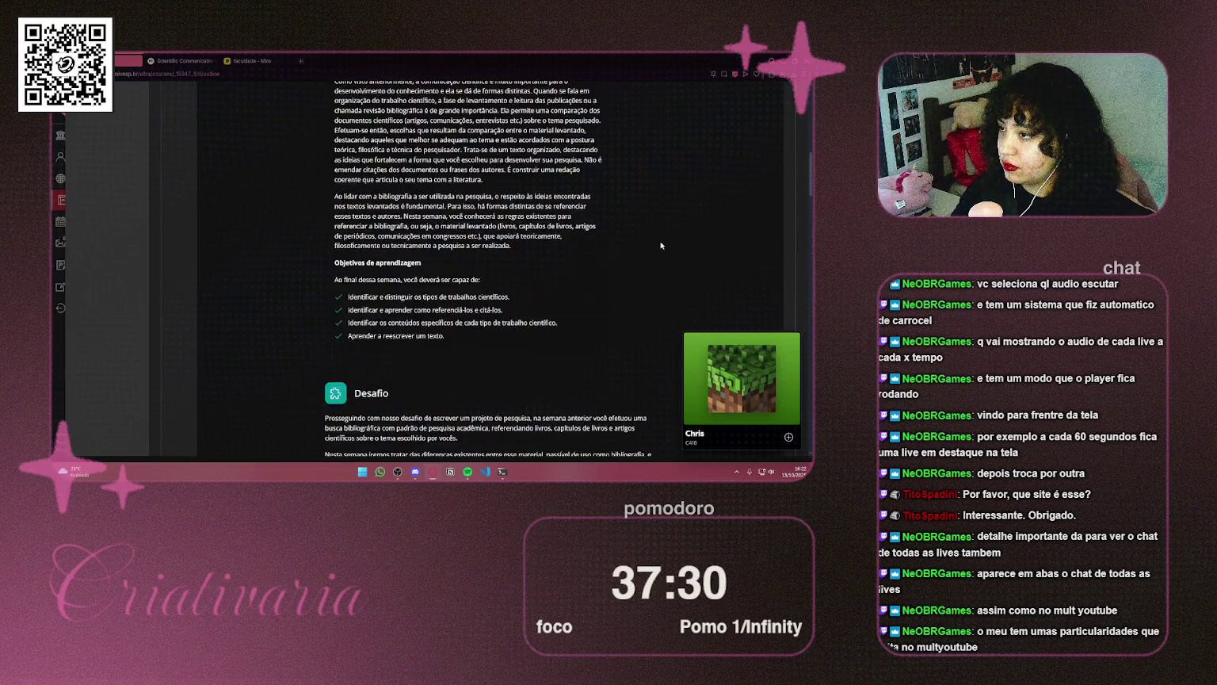
pyautogui.scroll(3, 664, 237)
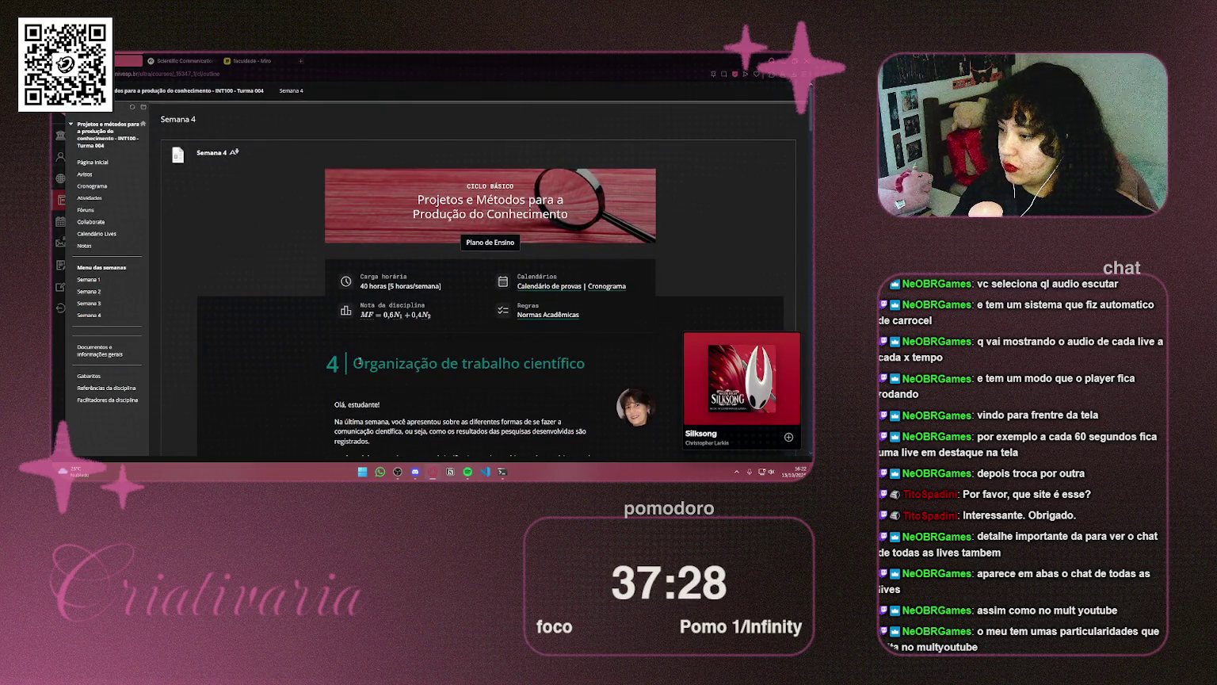
pyautogui.moveTo(351, 363); pyautogui.dragTo(617, 379)
pyautogui.hotkey('ctrl', 'c')
pyautogui.click(255, 60)
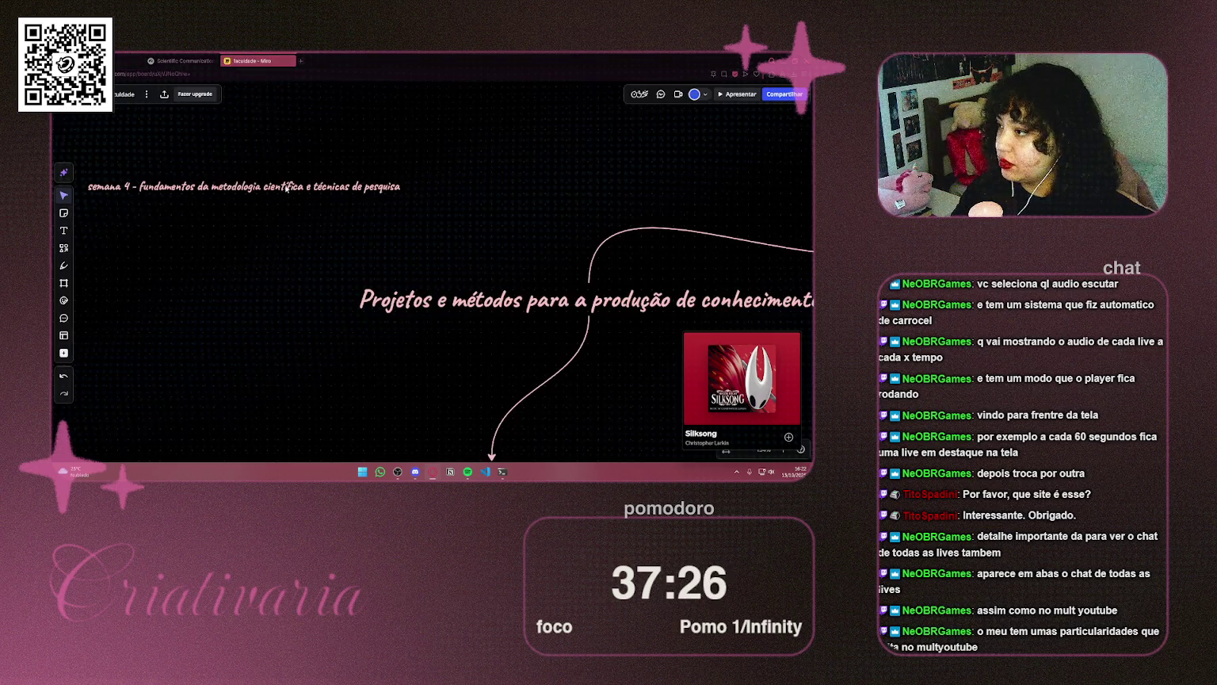
pyautogui.doubleClick(137, 185)
pyautogui.moveTo(138, 186); pyautogui.dragTo(400, 187)
pyautogui.hotkey('ctrl', 'v')
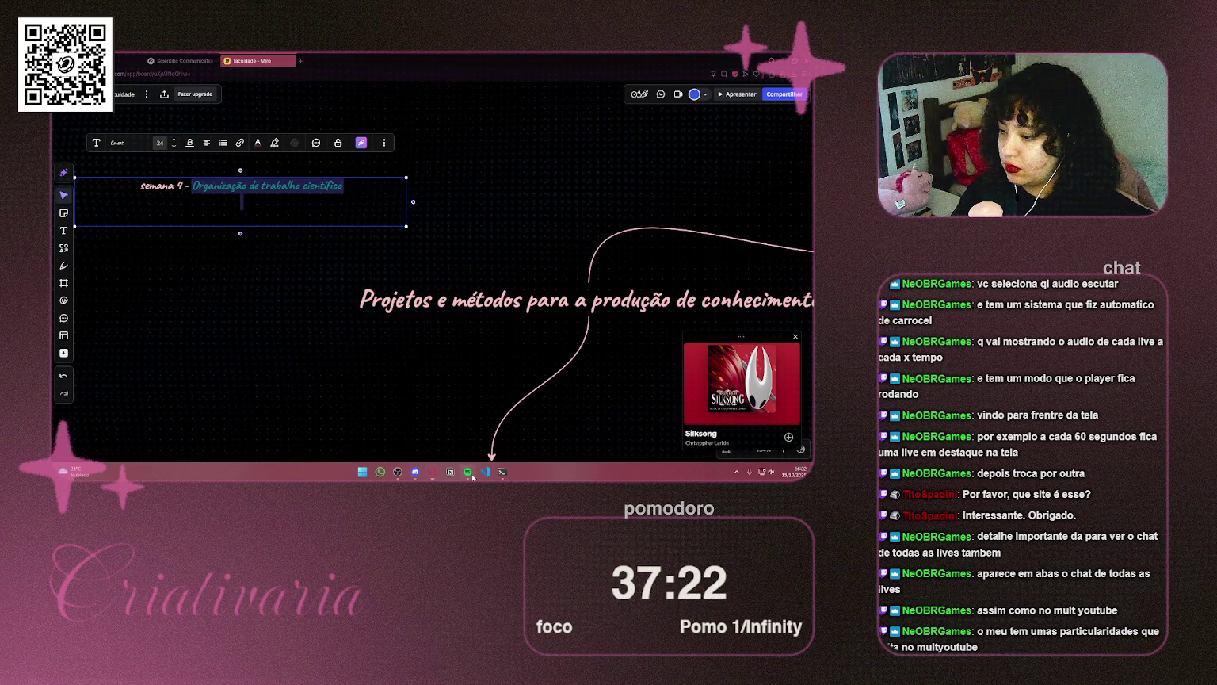
# Recolour the words 'Organização de trabalho científico' in the semana 4 heading
pyautogui.moveTo(467, 472)
pyautogui.moveTo(782, 416)
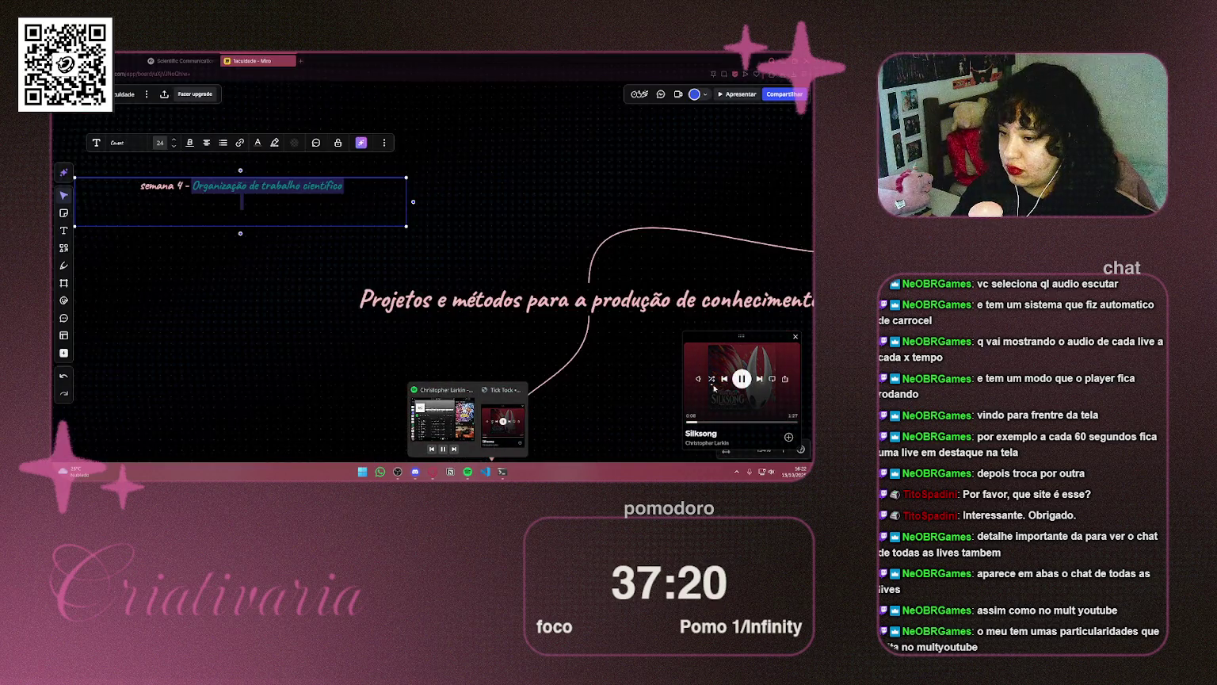
pyautogui.moveTo(721, 381)
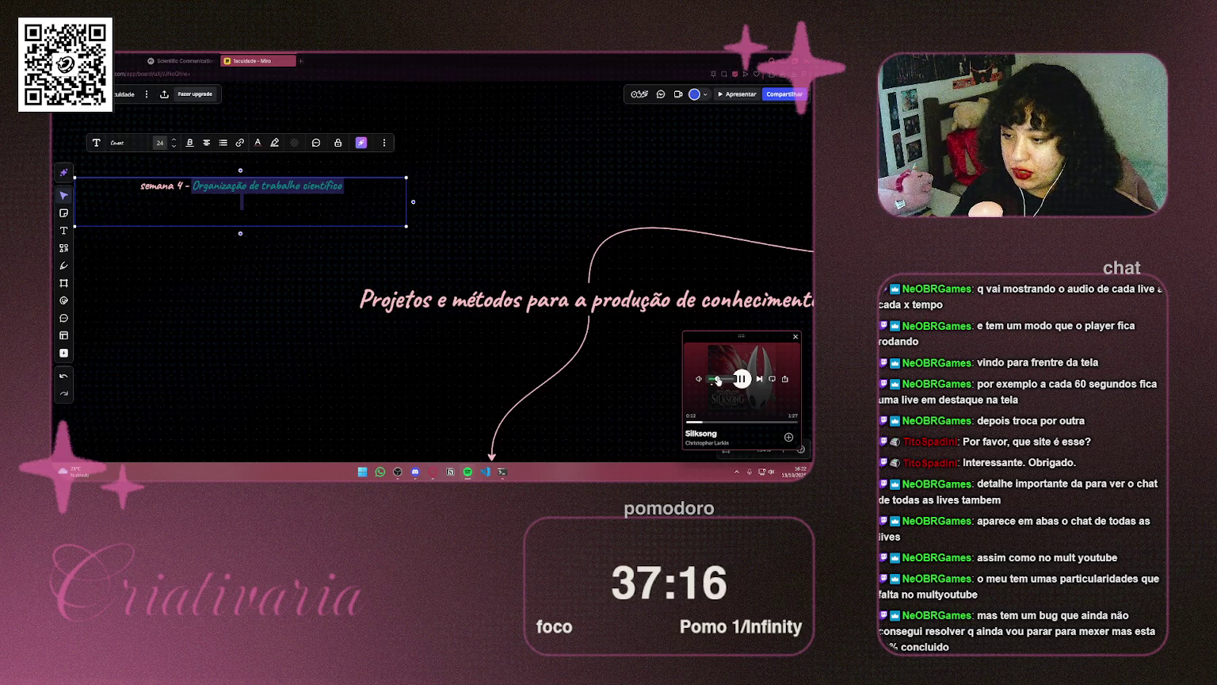
pyautogui.click(465, 439)
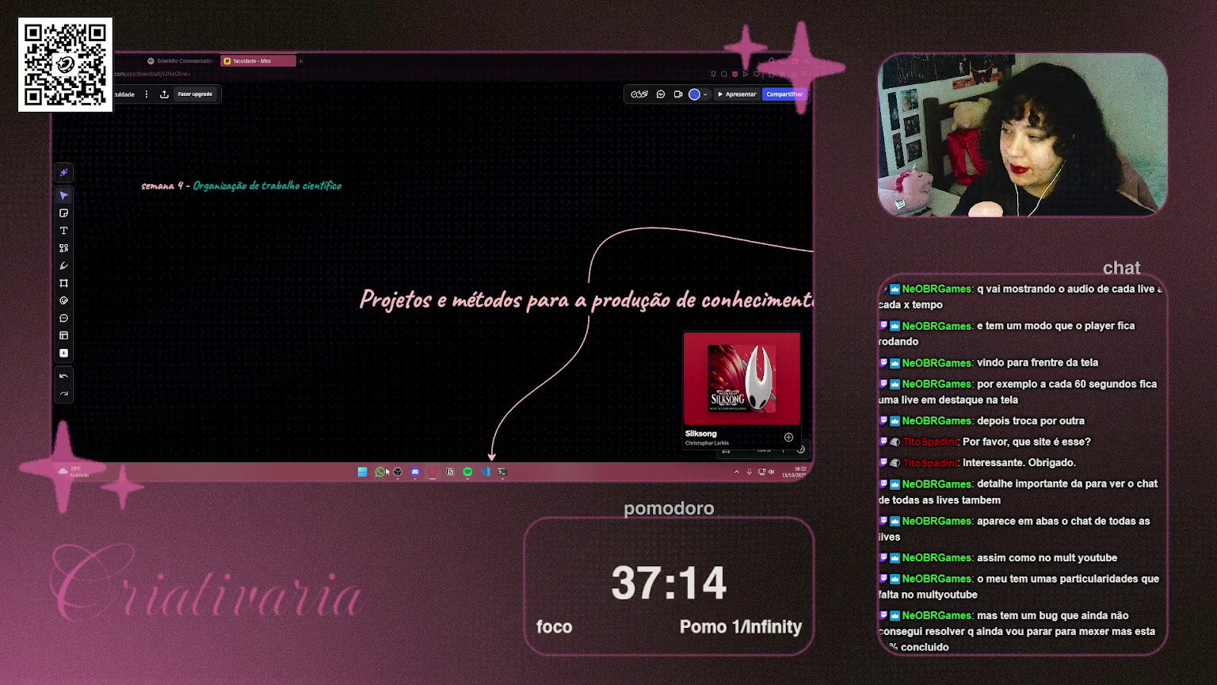
pyautogui.click(292, 183)
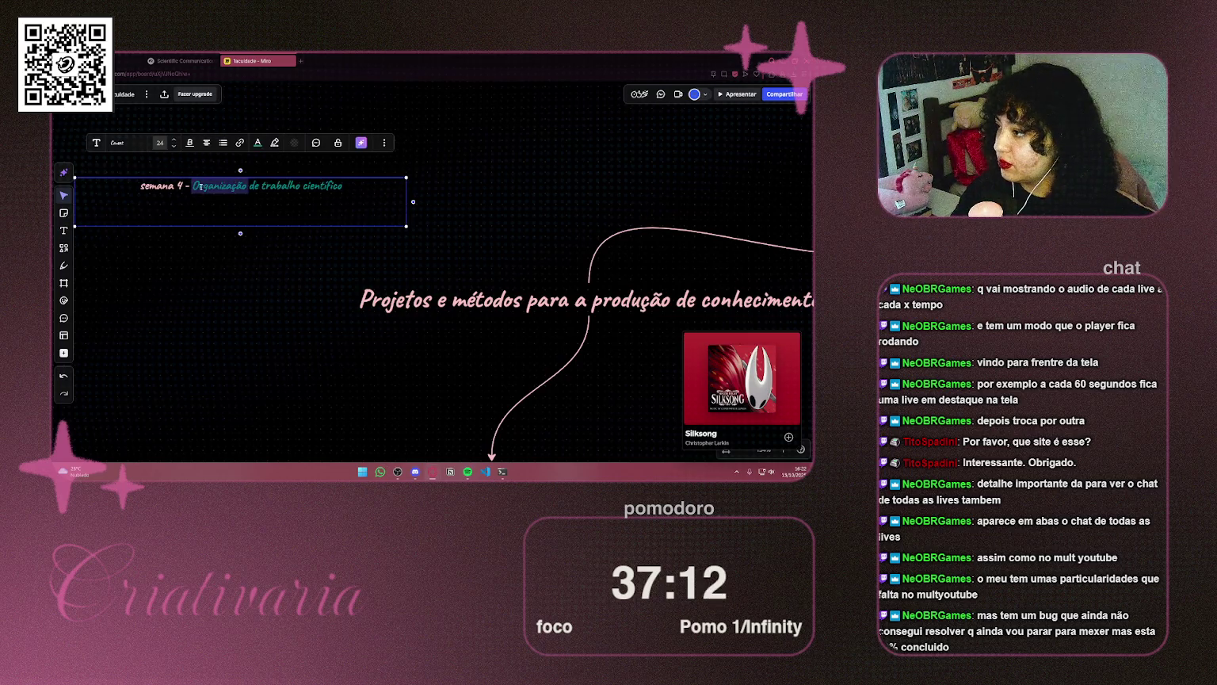
pyautogui.moveTo(192, 186); pyautogui.dragTo(342, 186)
pyautogui.click(257, 142)
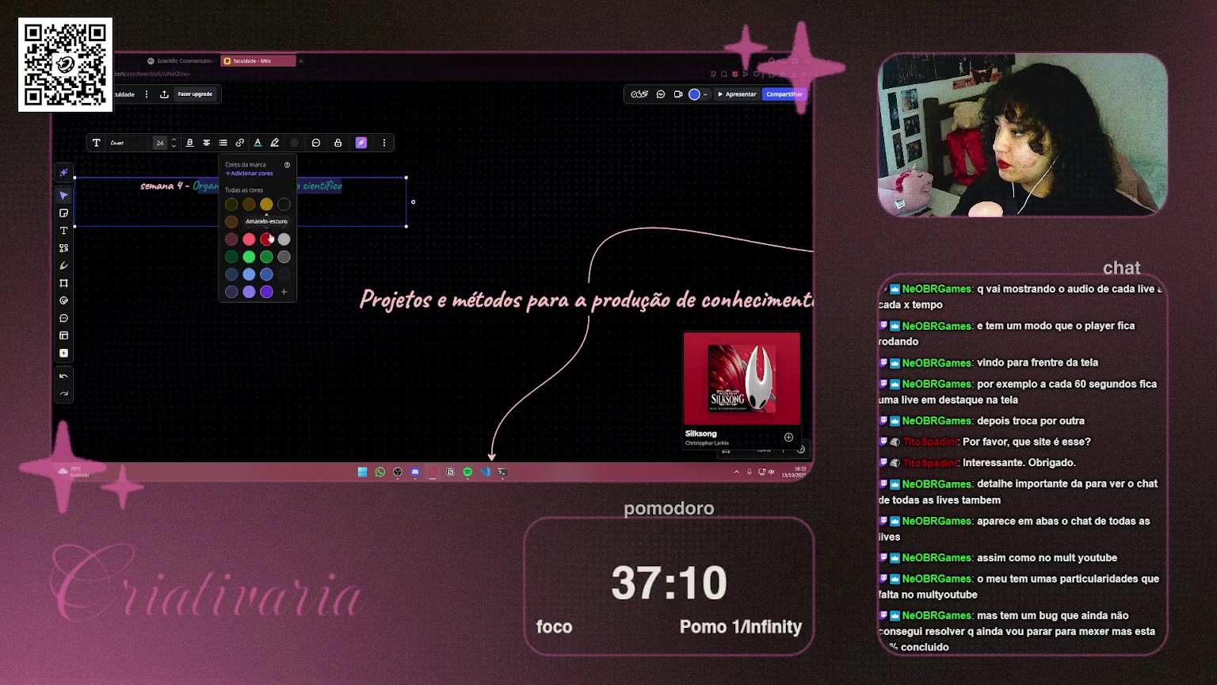
pyautogui.click(235, 244)
pyautogui.click(195, 186)
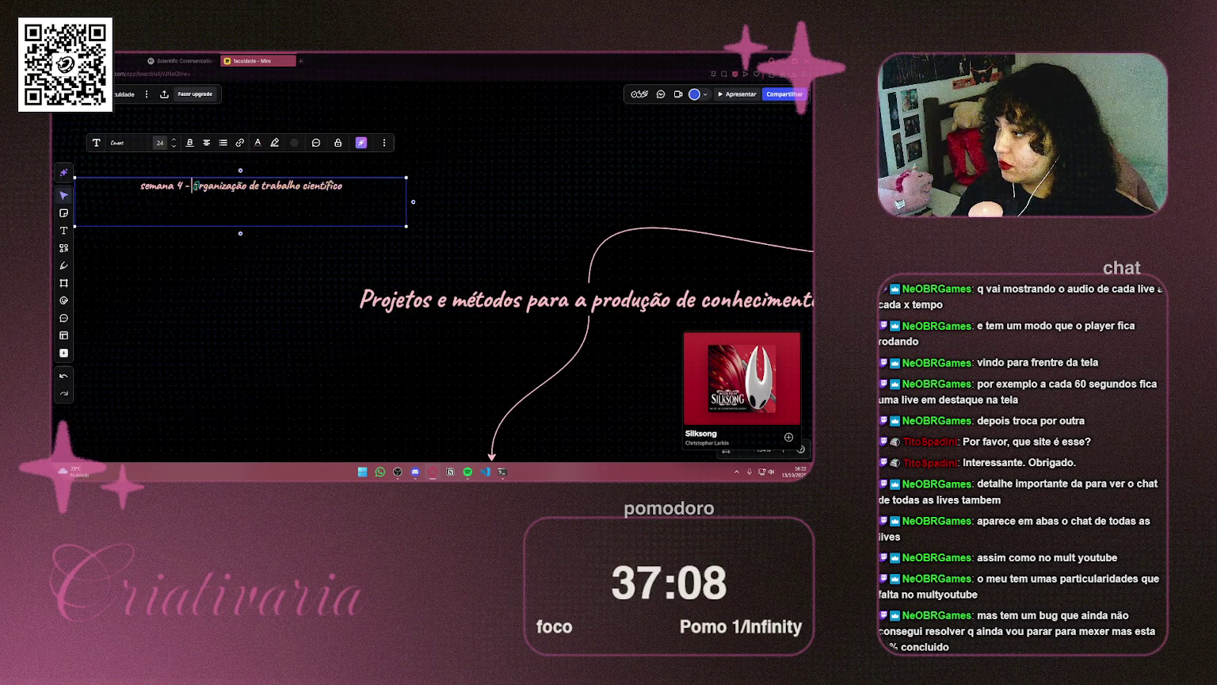
pyautogui.click(257, 143)
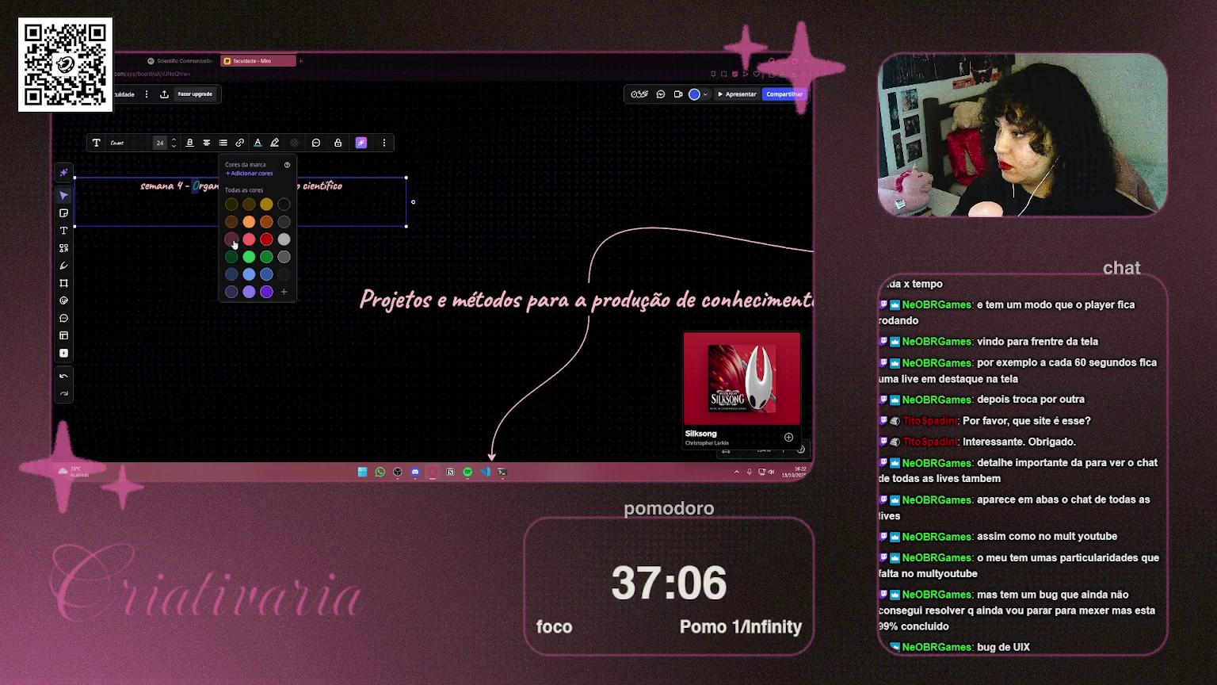
pyautogui.click(233, 238)
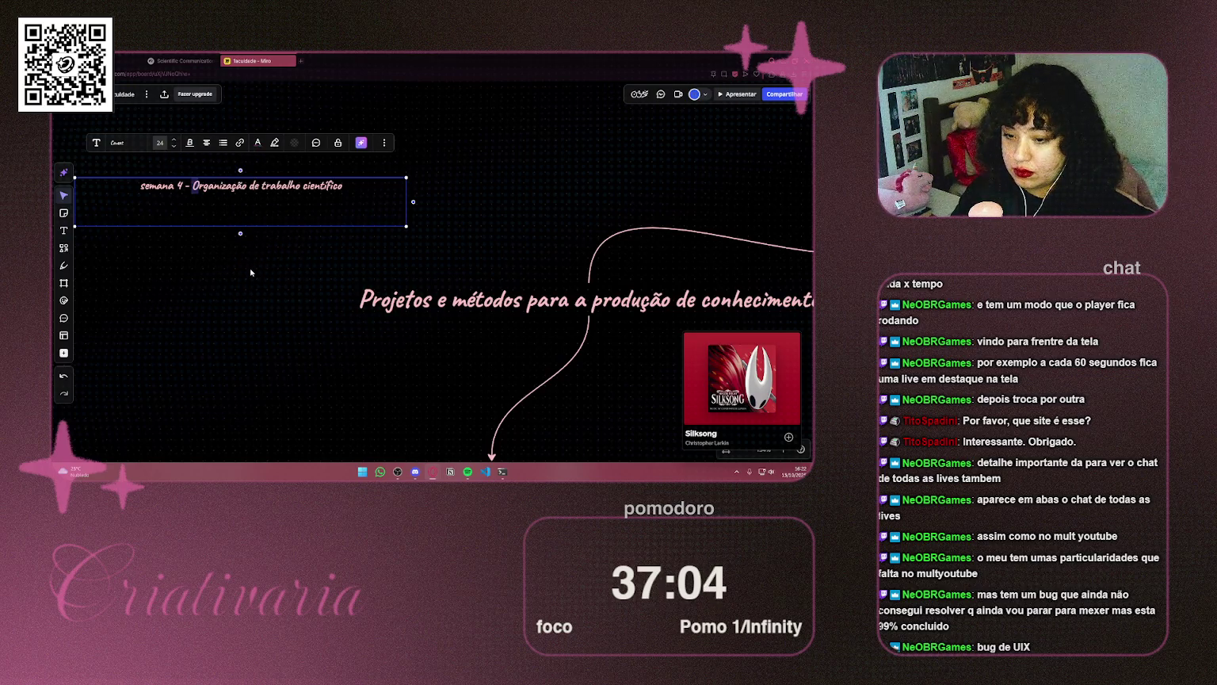
# Shrink the semana 4 text box to a single line and nudge it slightly left
pyautogui.moveTo(249, 257); pyautogui.dragTo(348, 282)
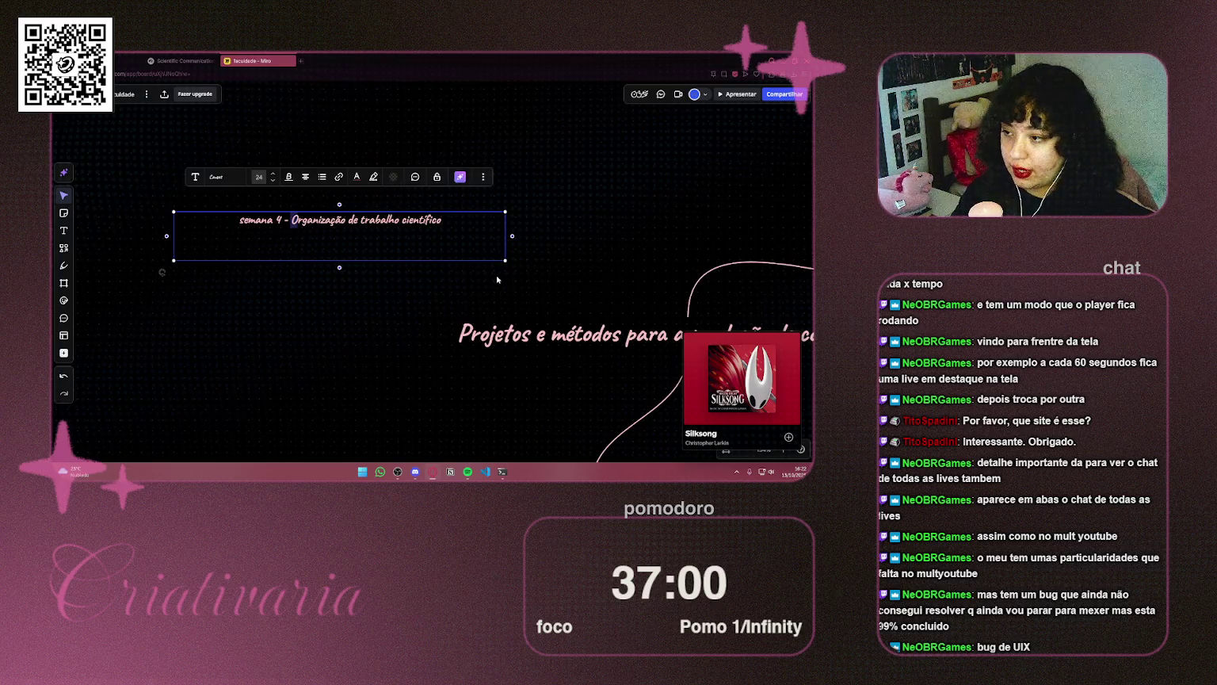
pyautogui.click(416, 221)
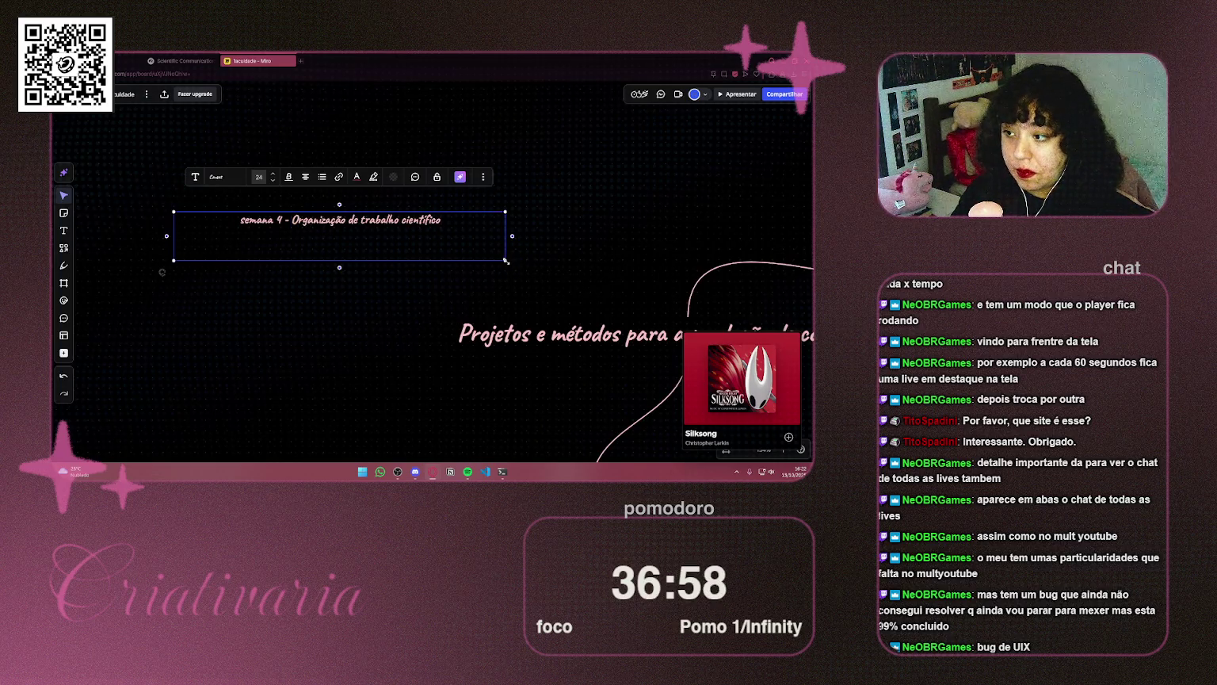
pyautogui.moveTo(508, 262)
pyautogui.mouseDown()
pyautogui.moveTo(476, 244)
pyautogui.moveTo(505, 260)
pyautogui.mouseUp()
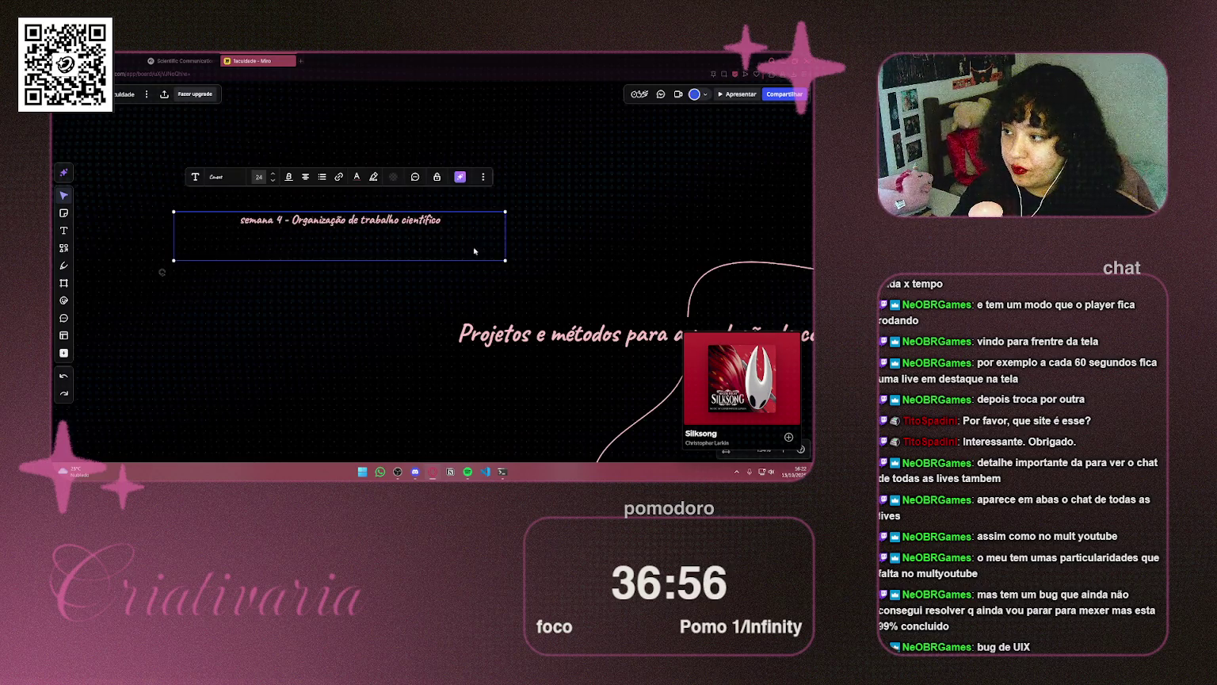
pyautogui.doubleClick(387, 250)
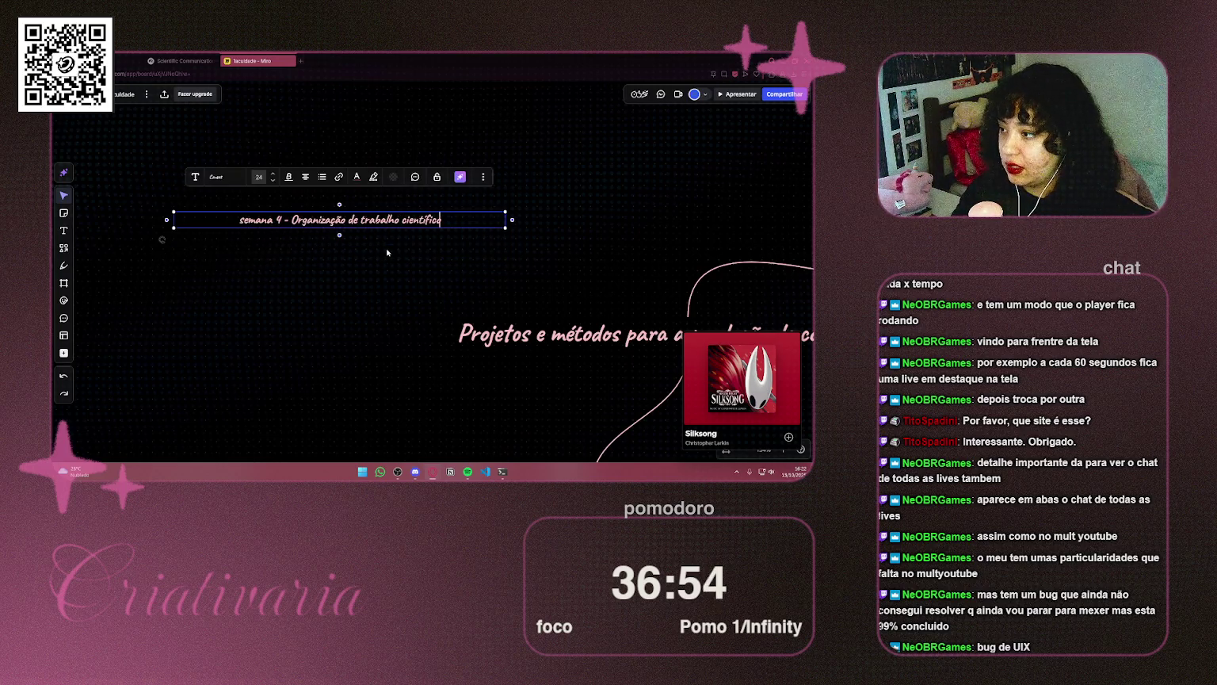
pyautogui.click(387, 252)
pyautogui.click(409, 222)
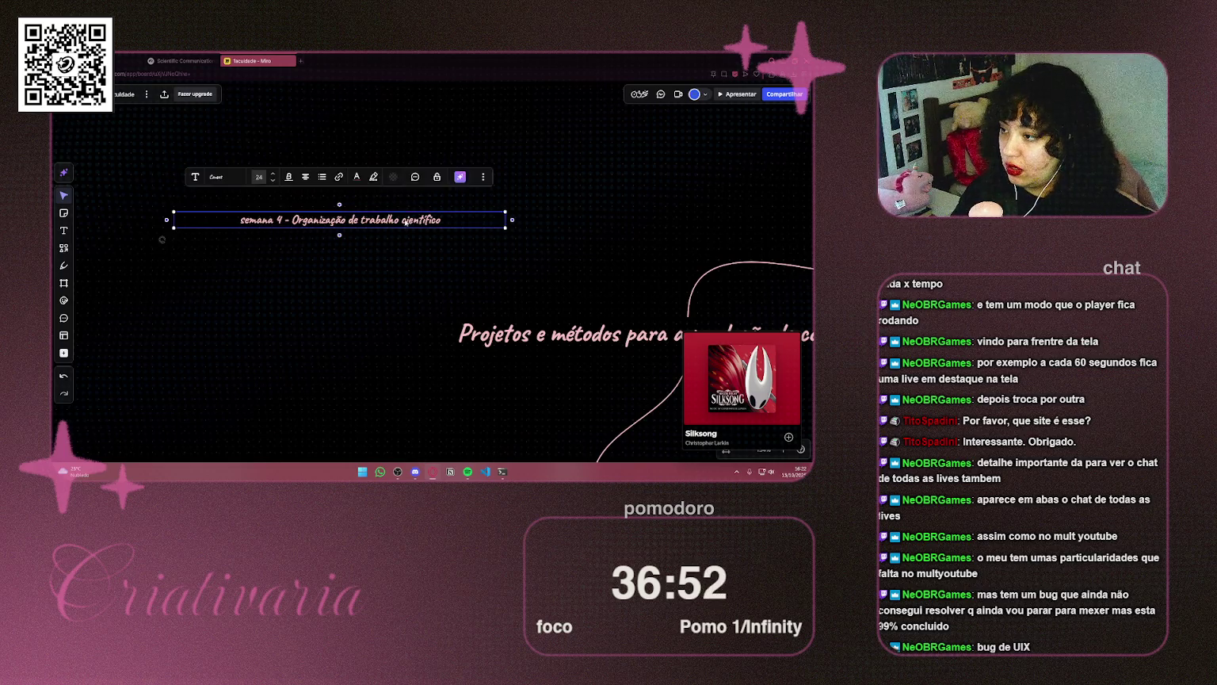
pyautogui.moveTo(409, 222); pyautogui.dragTo(371, 223)
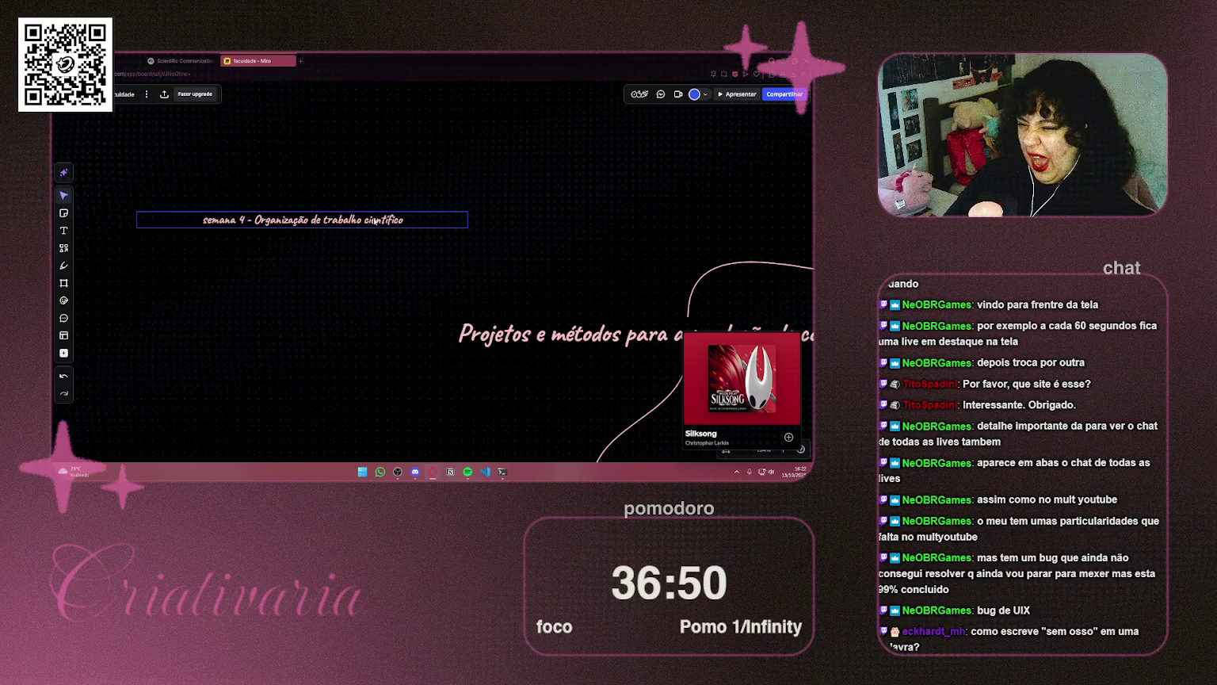
# Narrow the semana 4 text box to fit its text
pyautogui.click(373, 220)
pyautogui.moveTo(467, 221)
pyautogui.mouseDown()
pyautogui.moveTo(299, 218)
pyautogui.moveTo(435, 228)
pyautogui.moveTo(430, 247)
pyautogui.mouseUp()
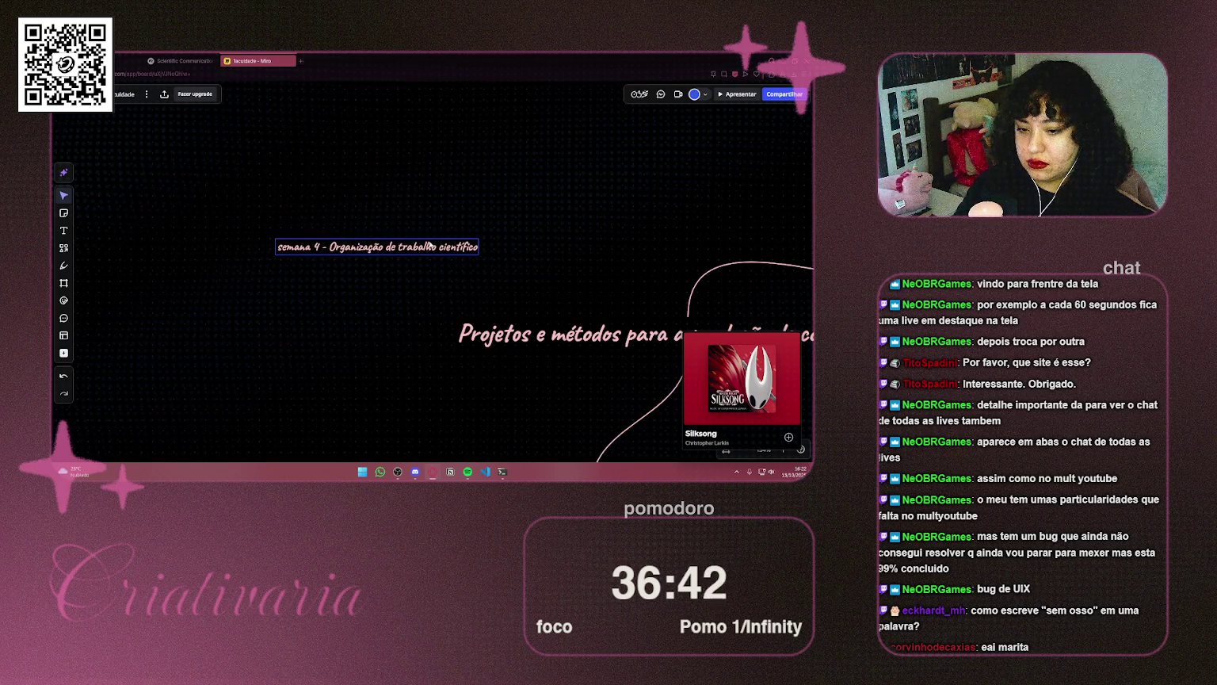
pyautogui.click(428, 244)
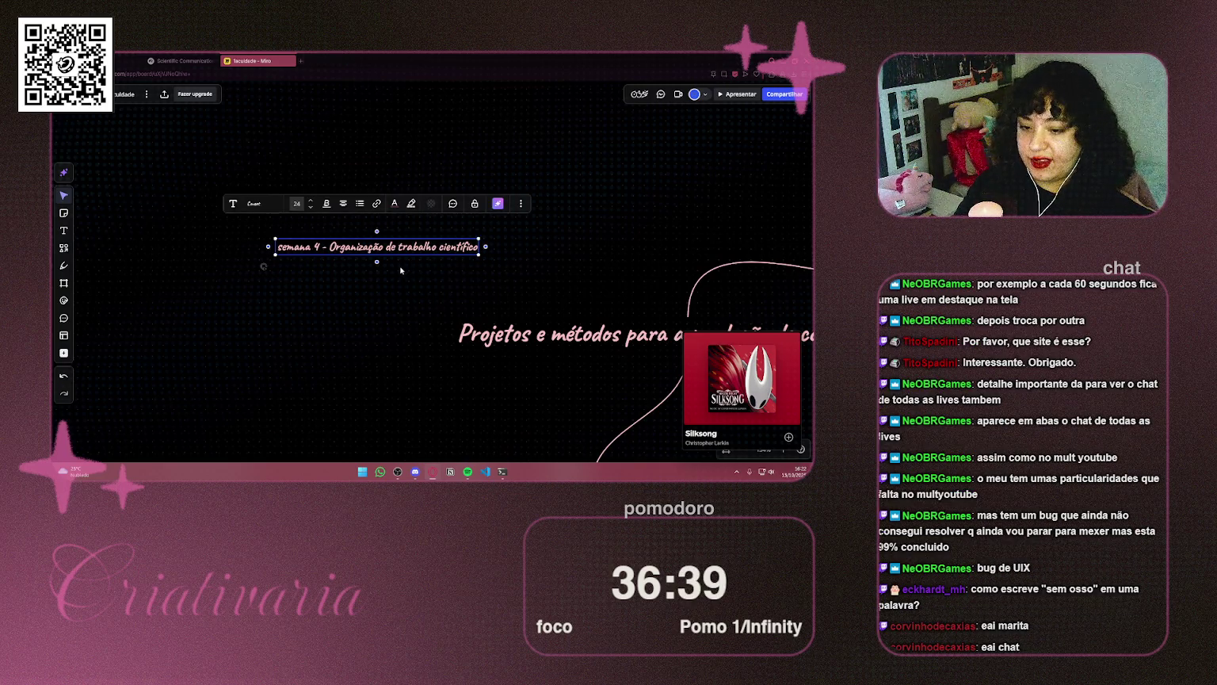
# Draw a connector from semana 4 to the main title's branch, arrowhead pointing at semana 4
pyautogui.scroll(-3, 400, 270)
pyautogui.scroll(3, 417, 156)
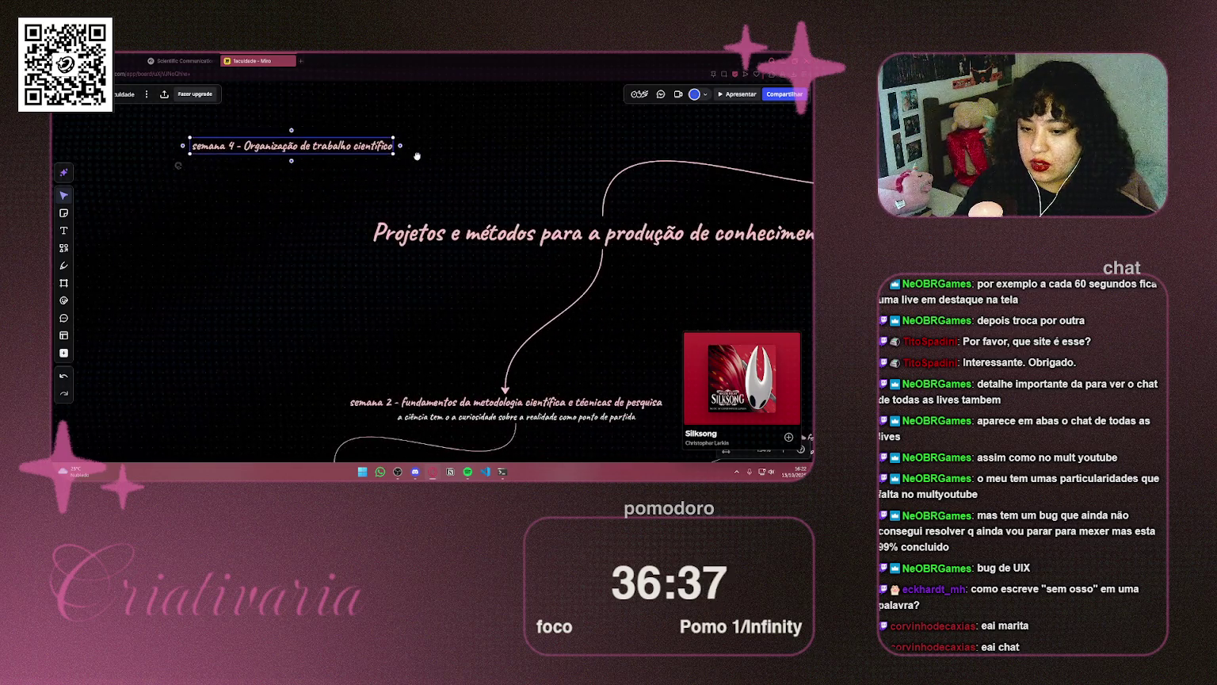
pyautogui.moveTo(417, 156); pyautogui.dragTo(385, 155)
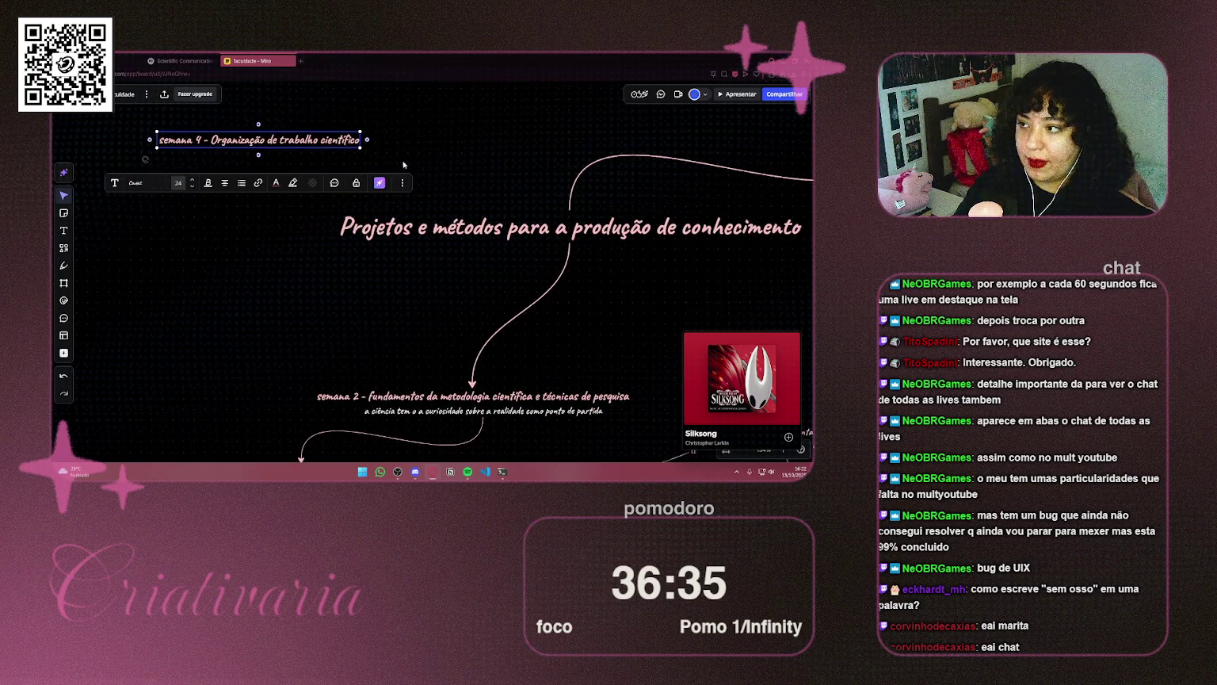
pyautogui.scroll(1, 523, 143)
pyautogui.click(529, 143)
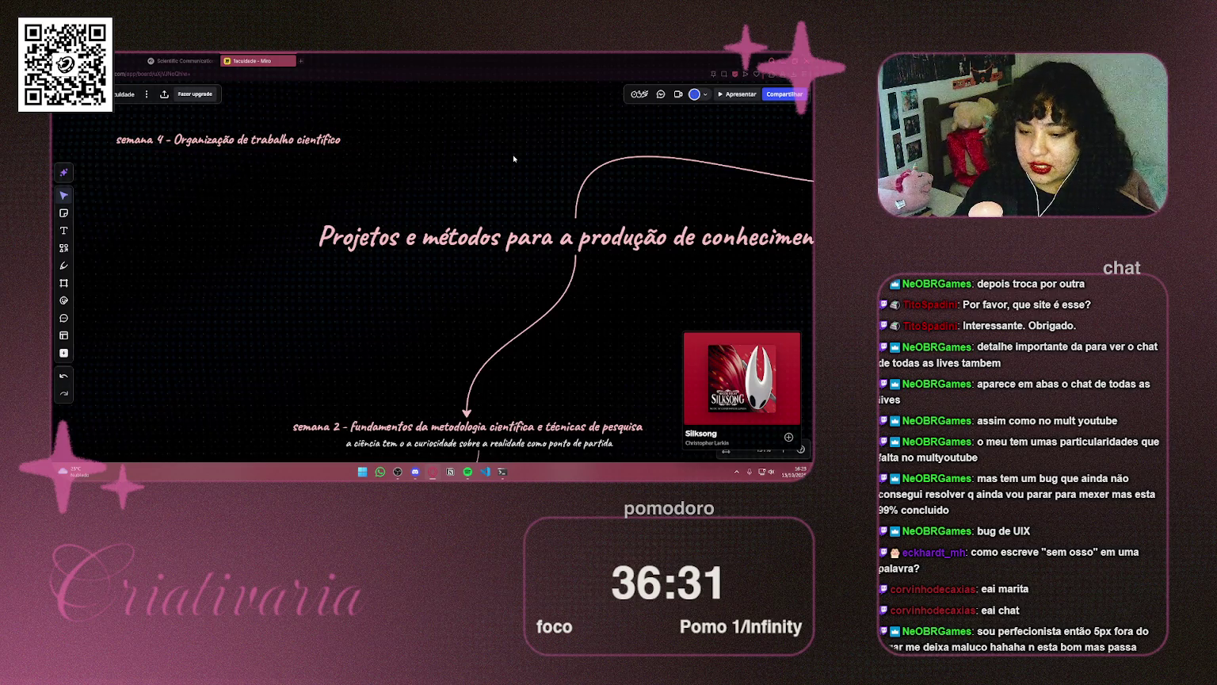
pyautogui.click(342, 143)
pyautogui.moveTo(348, 140)
pyautogui.mouseDown()
pyautogui.moveTo(569, 189)
pyautogui.moveTo(576, 215)
pyautogui.mouseUp()
pyautogui.click(388, 252)
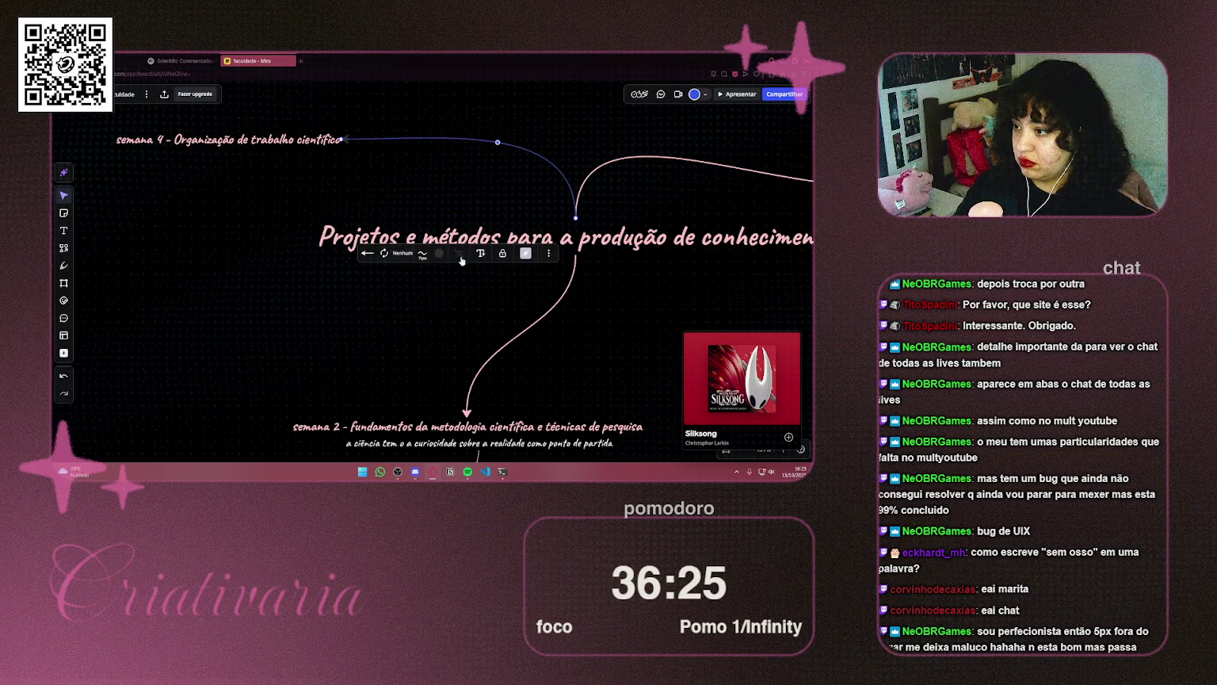
# Colour the semana 4 connector pink
pyautogui.click(439, 253)
pyautogui.click(413, 350)
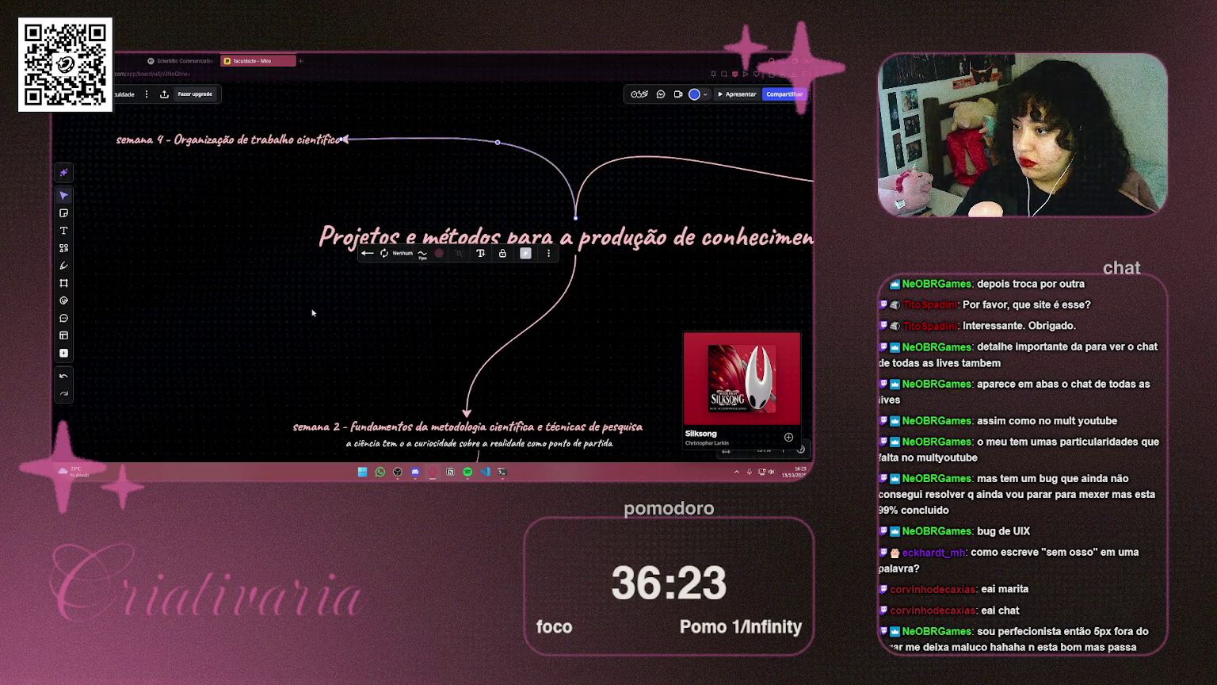
pyautogui.click(310, 310)
# Attach the connector's end to the left end of the Projetos e métodos title
pyautogui.scroll(-2, 303, 271)
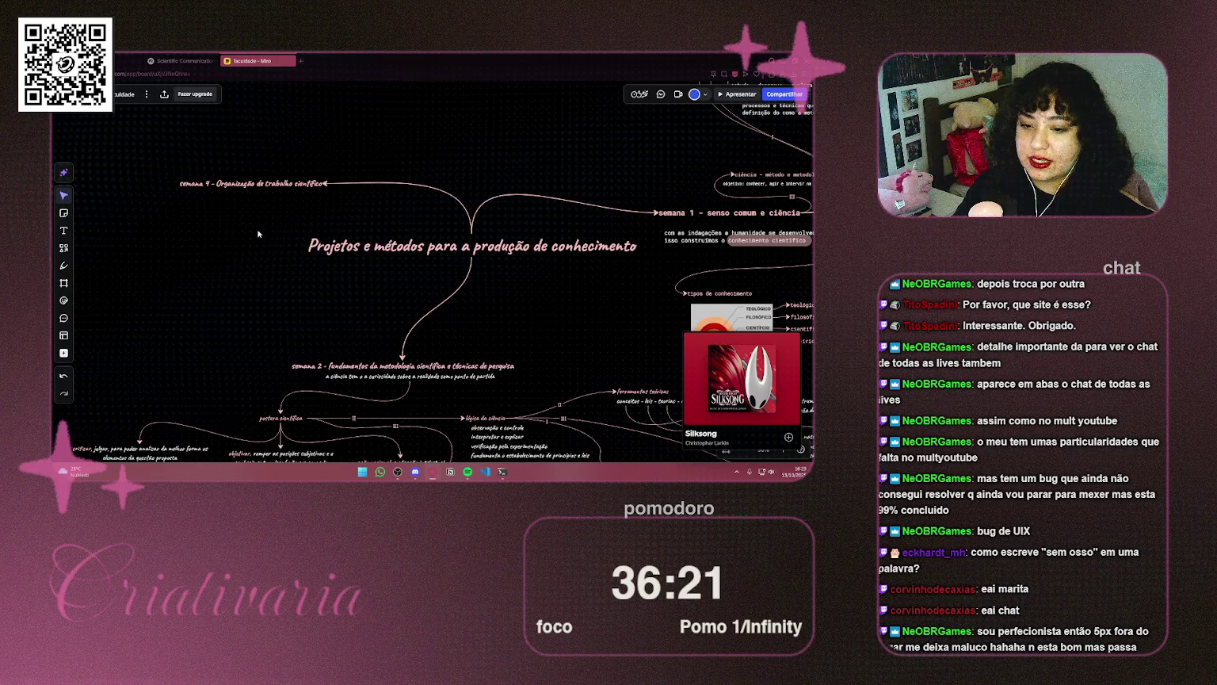
pyautogui.scroll(3, 262, 232)
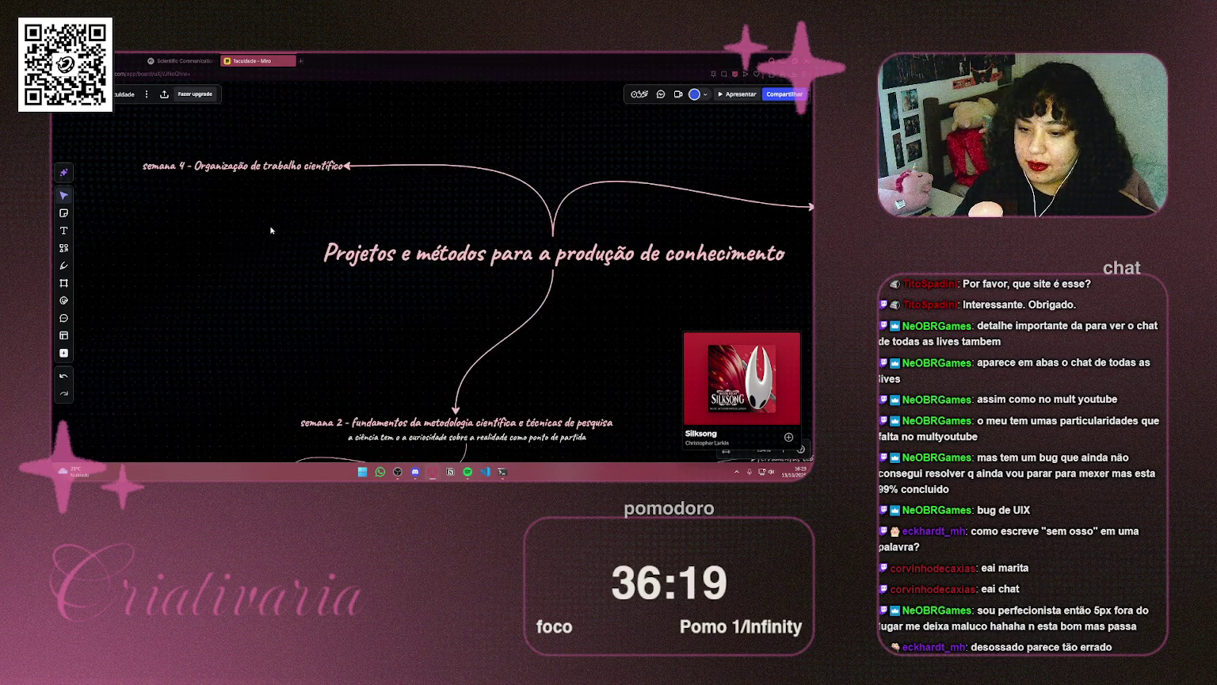
pyautogui.scroll(1, 271, 230)
pyautogui.moveTo(269, 230)
pyautogui.mouseDown()
pyautogui.moveTo(531, 274)
pyautogui.moveTo(359, 274)
pyautogui.mouseUp()
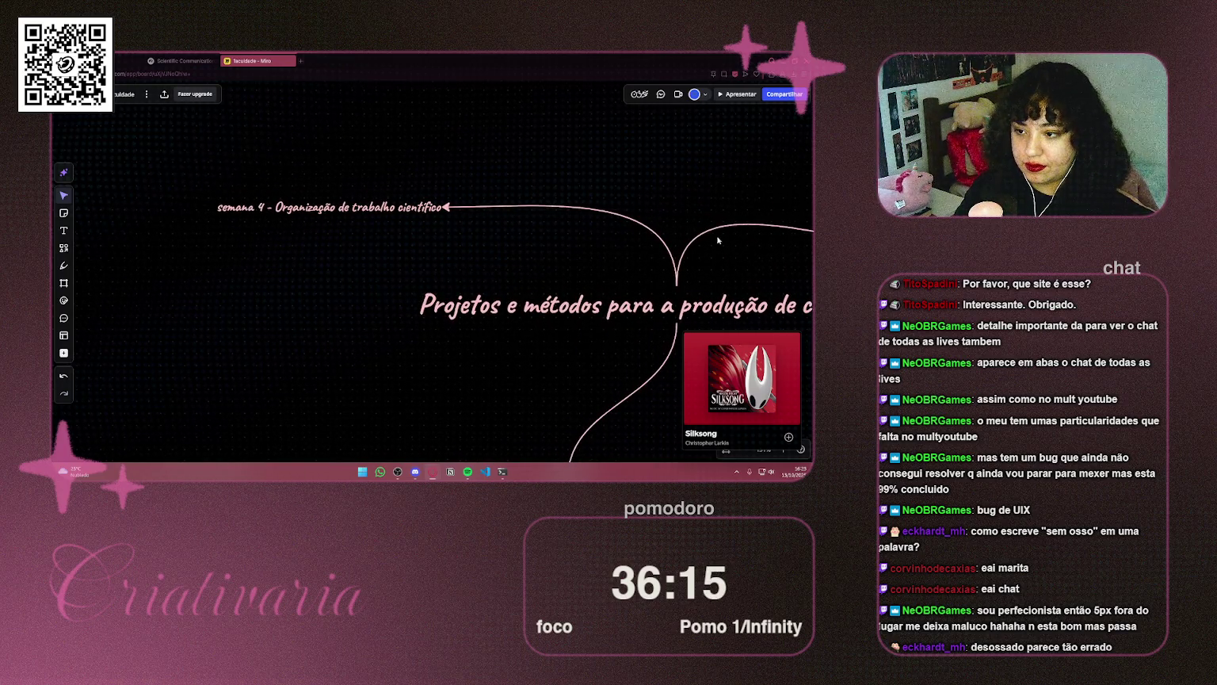
pyautogui.click(673, 261)
pyautogui.moveTo(676, 287)
pyautogui.mouseDown()
pyautogui.moveTo(491, 270)
pyautogui.moveTo(414, 308)
pyautogui.mouseUp()
# Move the semana 4 text down and left, nearer the title
pyautogui.click(401, 210)
pyautogui.moveTo(401, 210)
pyautogui.mouseDown()
pyautogui.moveTo(314, 215)
pyautogui.moveTo(304, 234)
pyautogui.mouseUp()
pyautogui.click(574, 222)
pyautogui.scroll(-3, 476, 192)
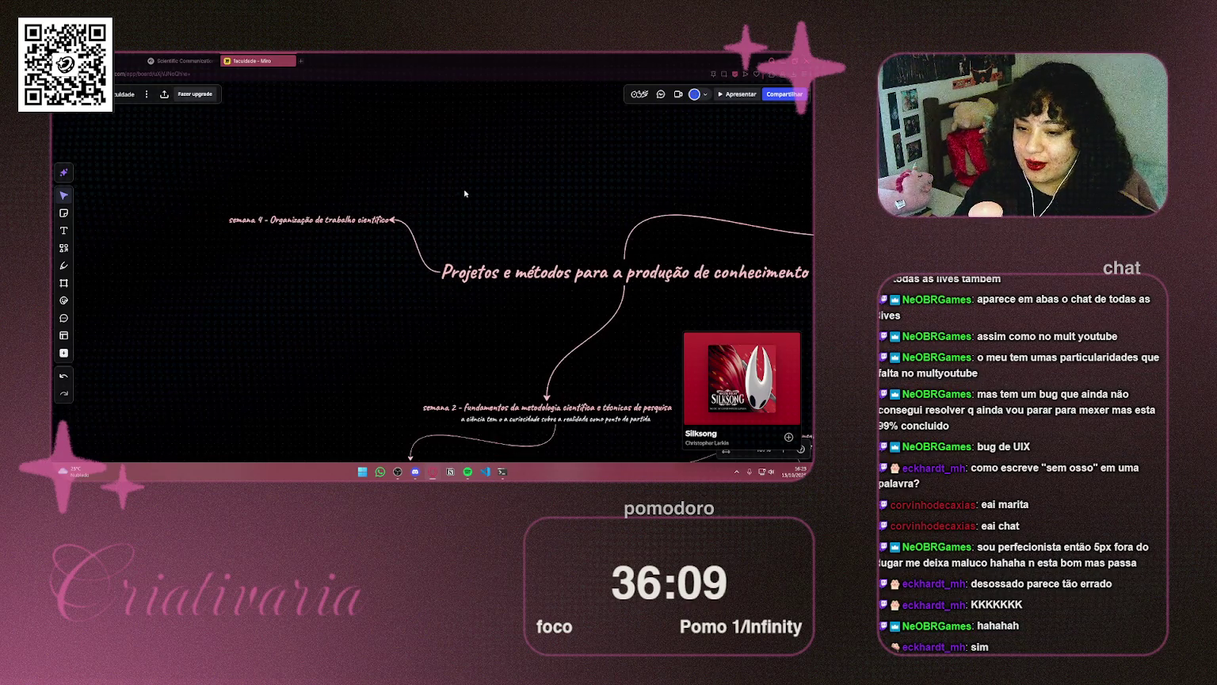
pyautogui.moveTo(476, 192); pyautogui.dragTo(507, 148)
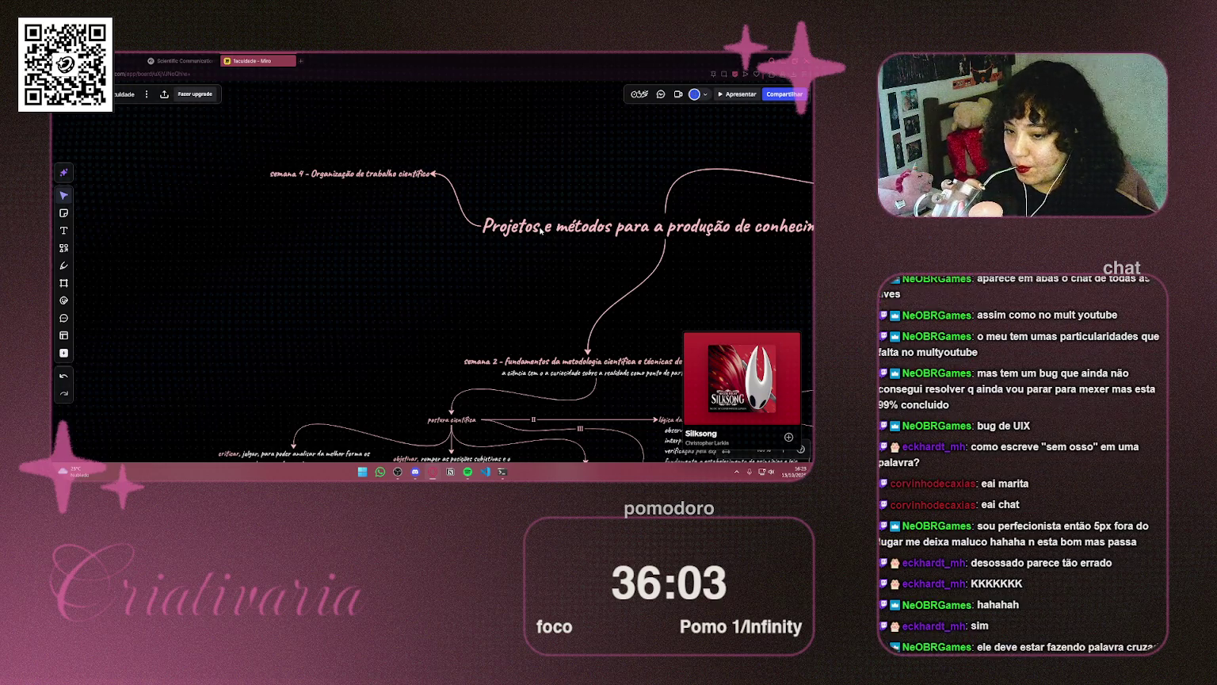
pyautogui.press('XF86AudioNext')
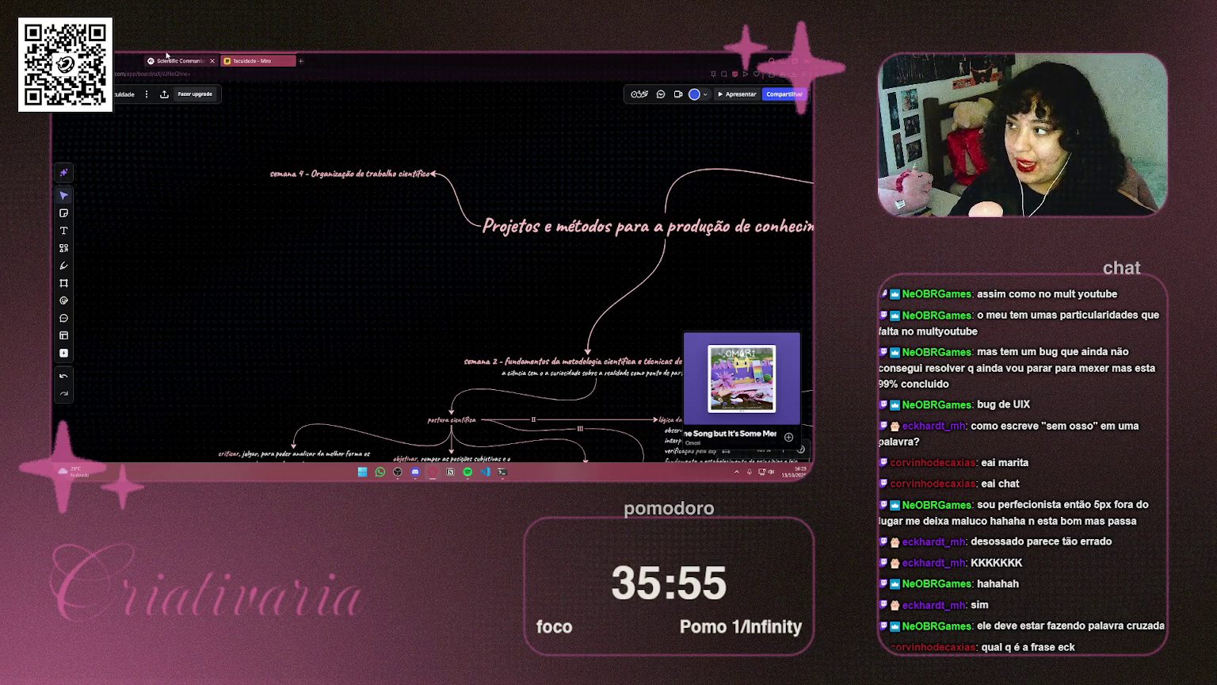
pyautogui.moveTo(697, 379)
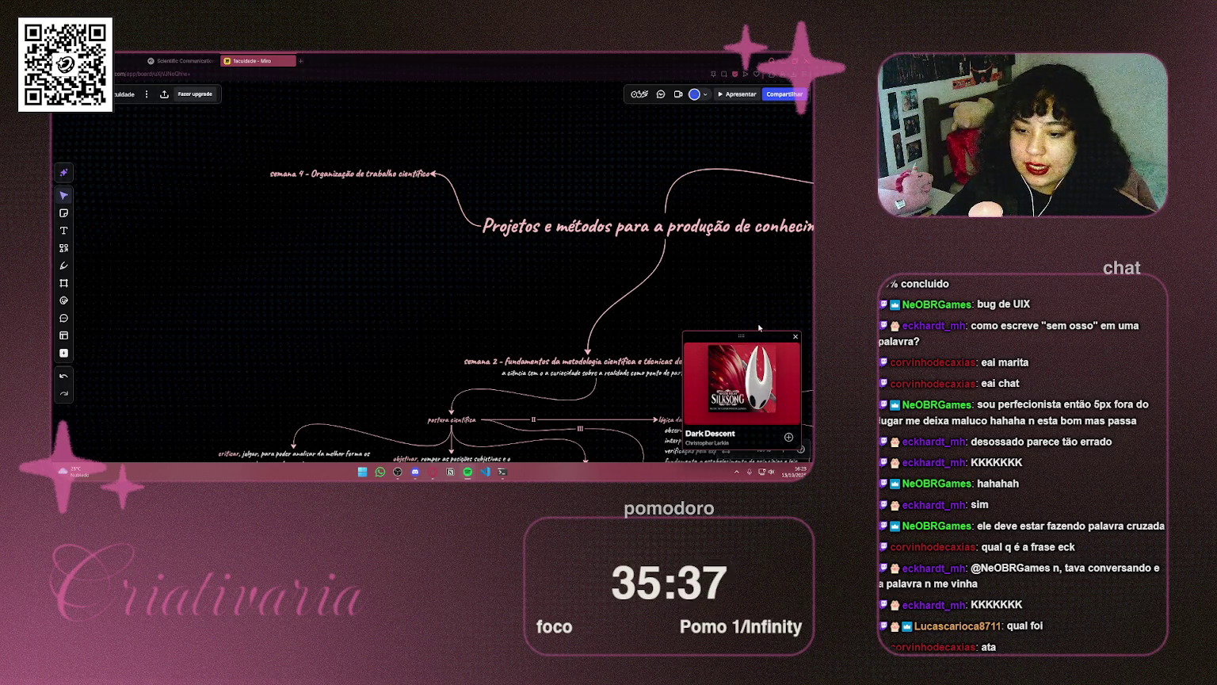
# Copy the full 'Guia para a Organização do Trabalho Científico' report from NotebookLM's Studio panel
pyautogui.click(183, 61)
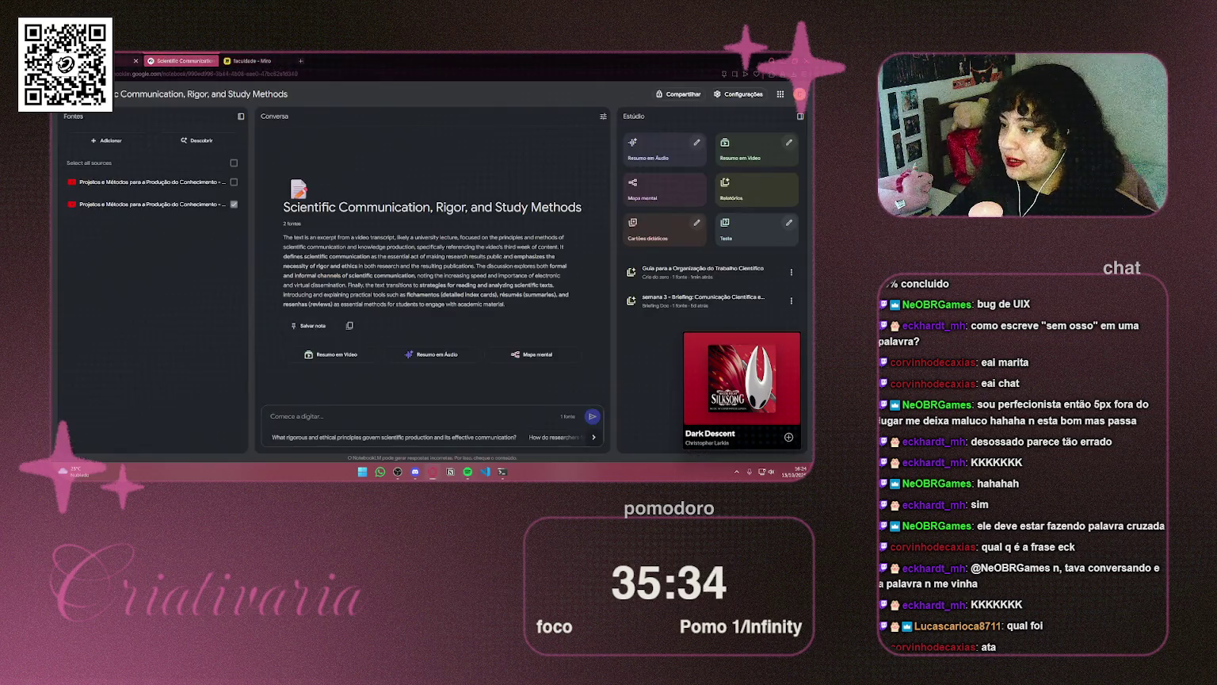
pyautogui.click(734, 271)
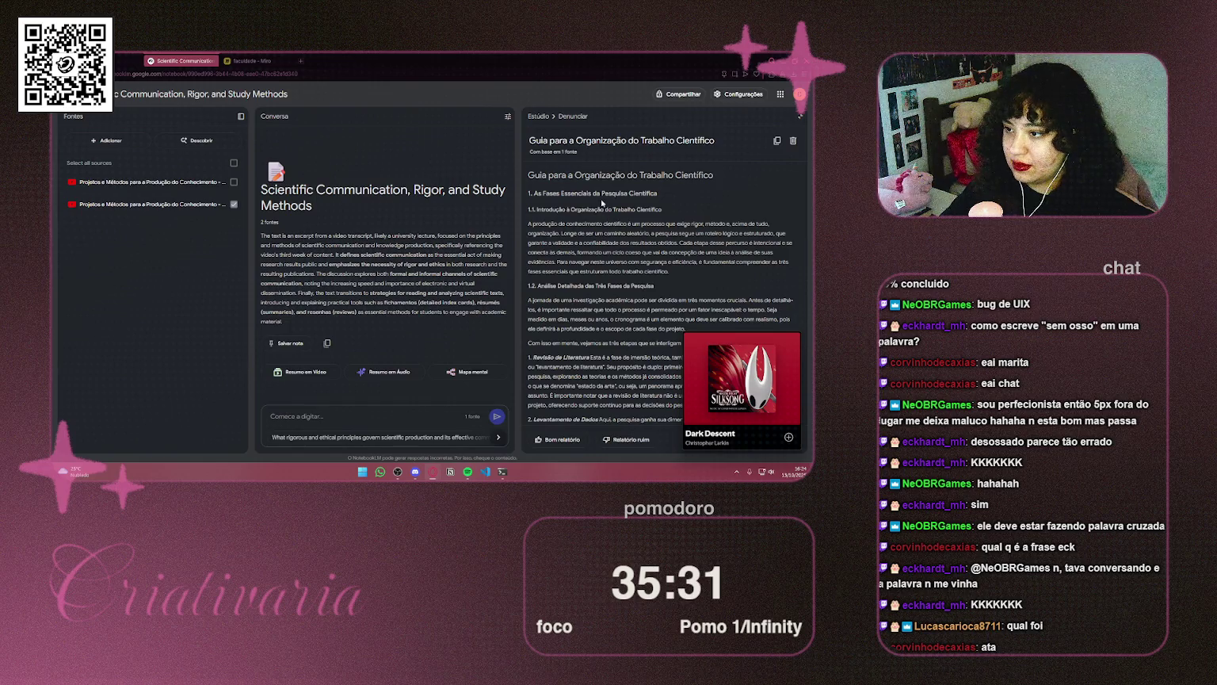
pyautogui.scroll(-10, 602, 203)
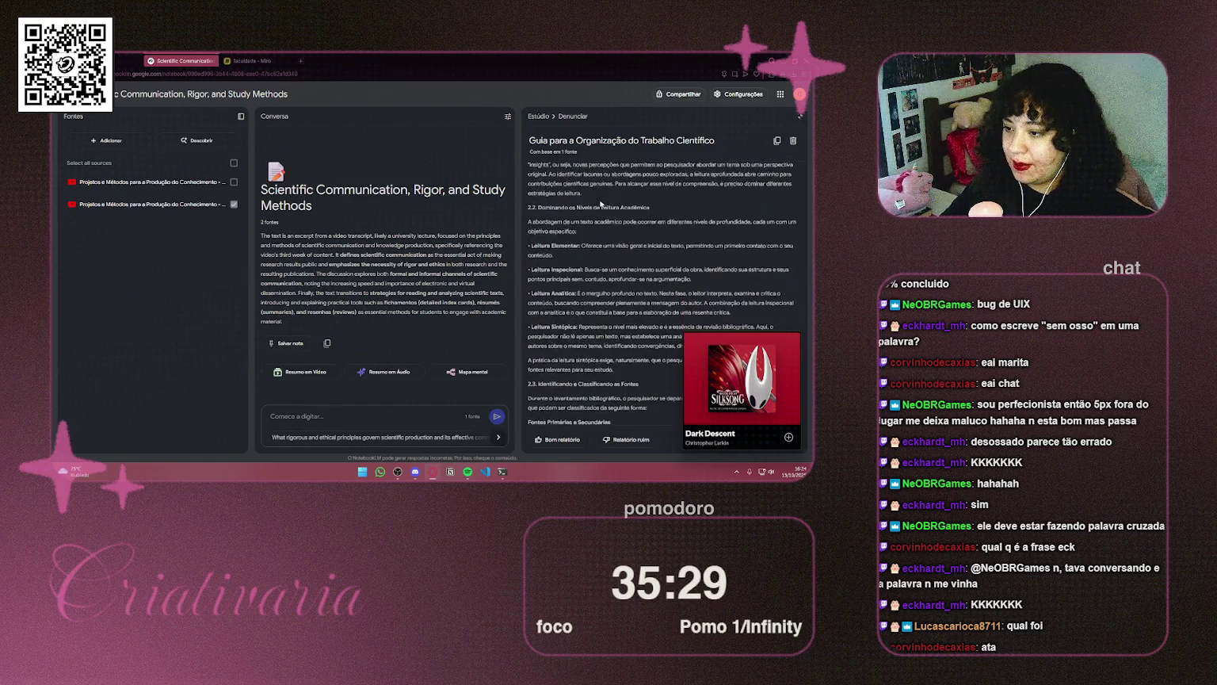
pyautogui.scroll(-15, 600, 199)
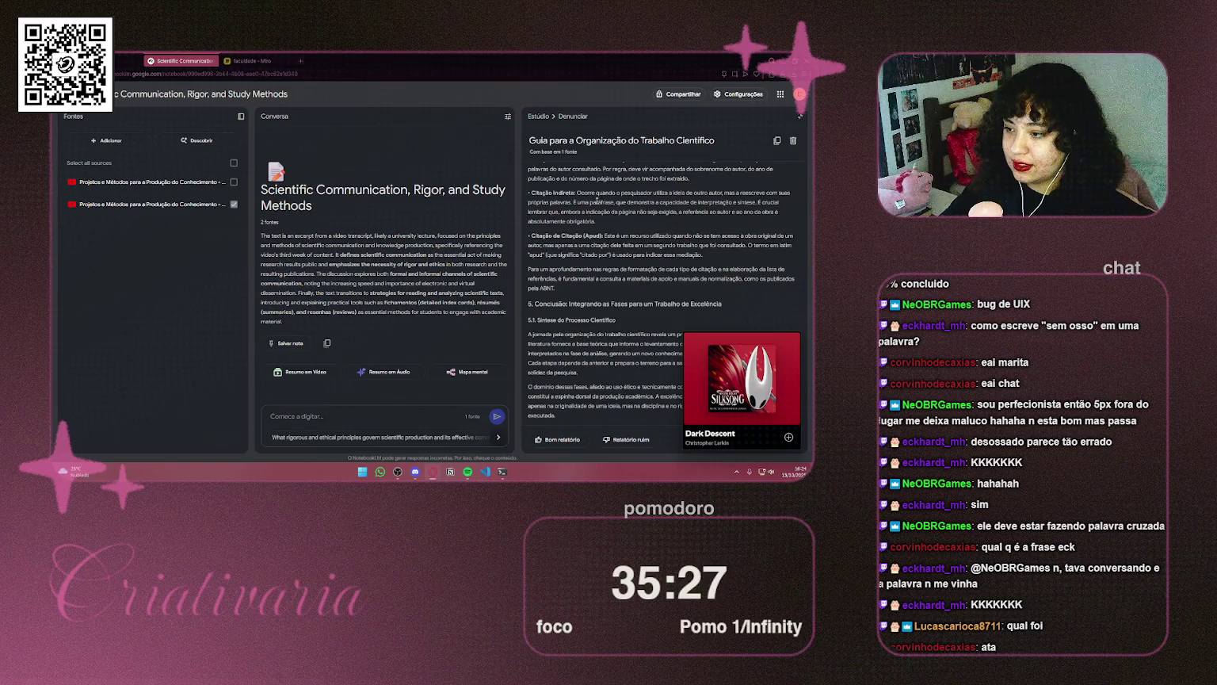
pyautogui.click(776, 140)
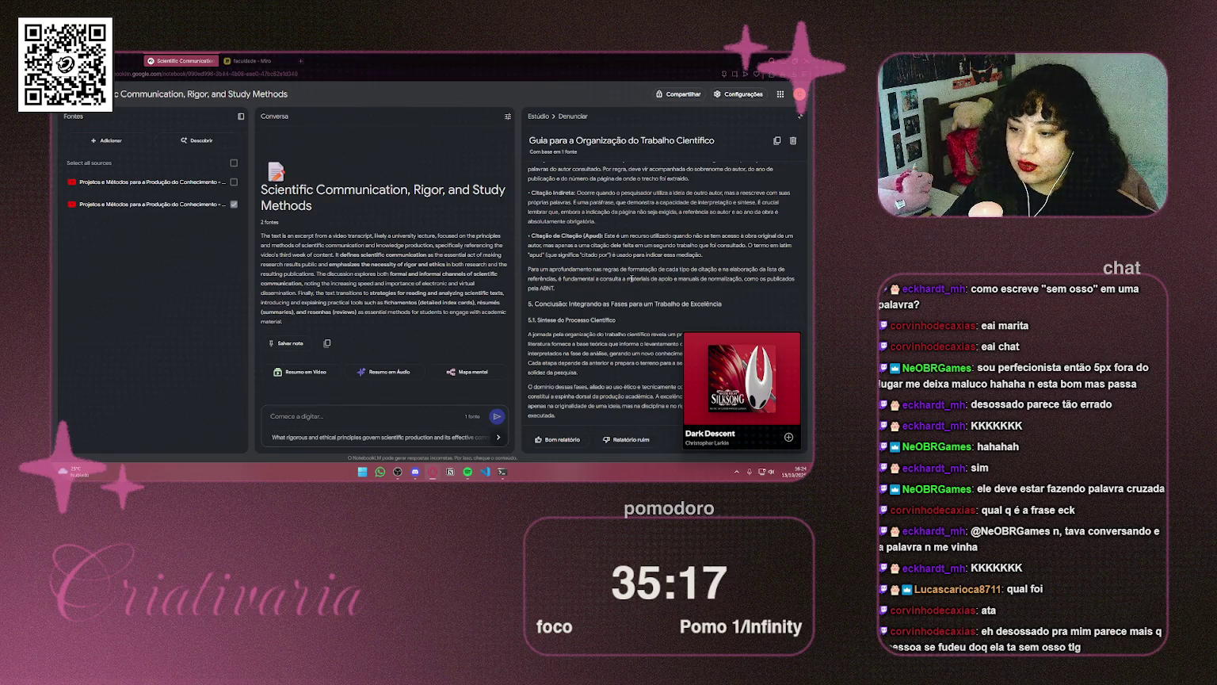
# Dock the music mini-player as a compact bar at lower left and open a new tab
pyautogui.moveTo(746, 333)
pyautogui.mouseDown()
pyautogui.moveTo(108, 332)
pyautogui.moveTo(117, 341)
pyautogui.mouseUp()
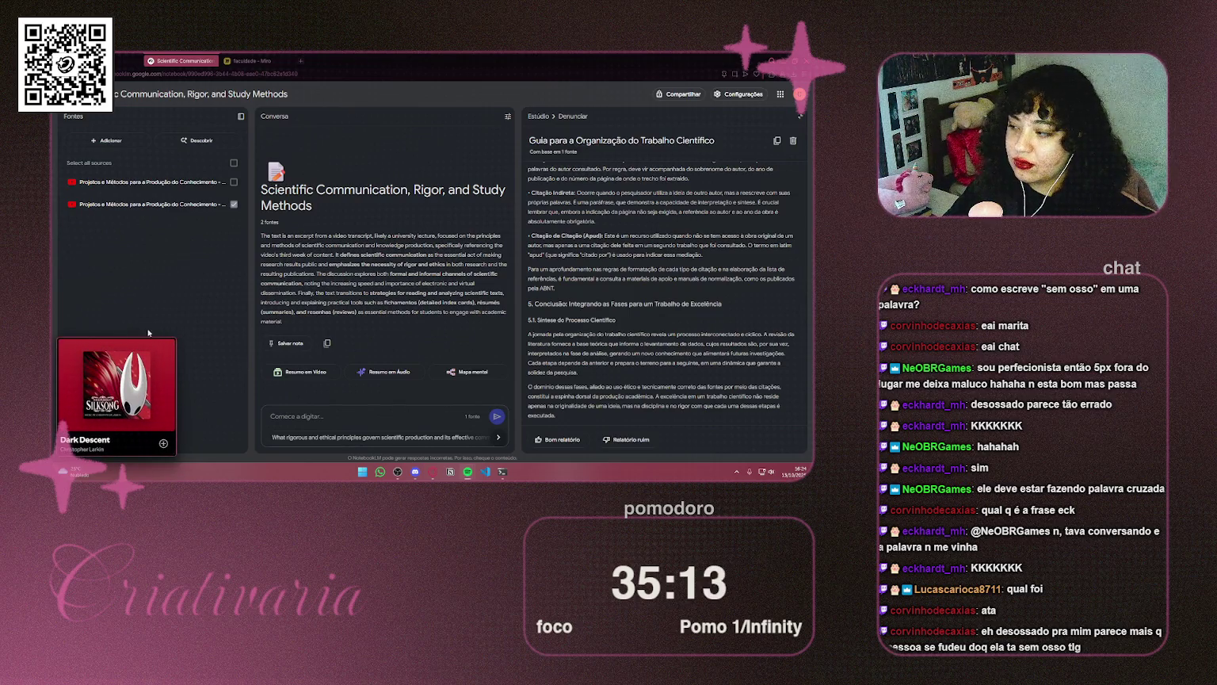
pyautogui.moveTo(149, 339)
pyautogui.mouseDown()
pyautogui.moveTo(167, 432)
pyautogui.moveTo(239, 441)
pyautogui.mouseUp()
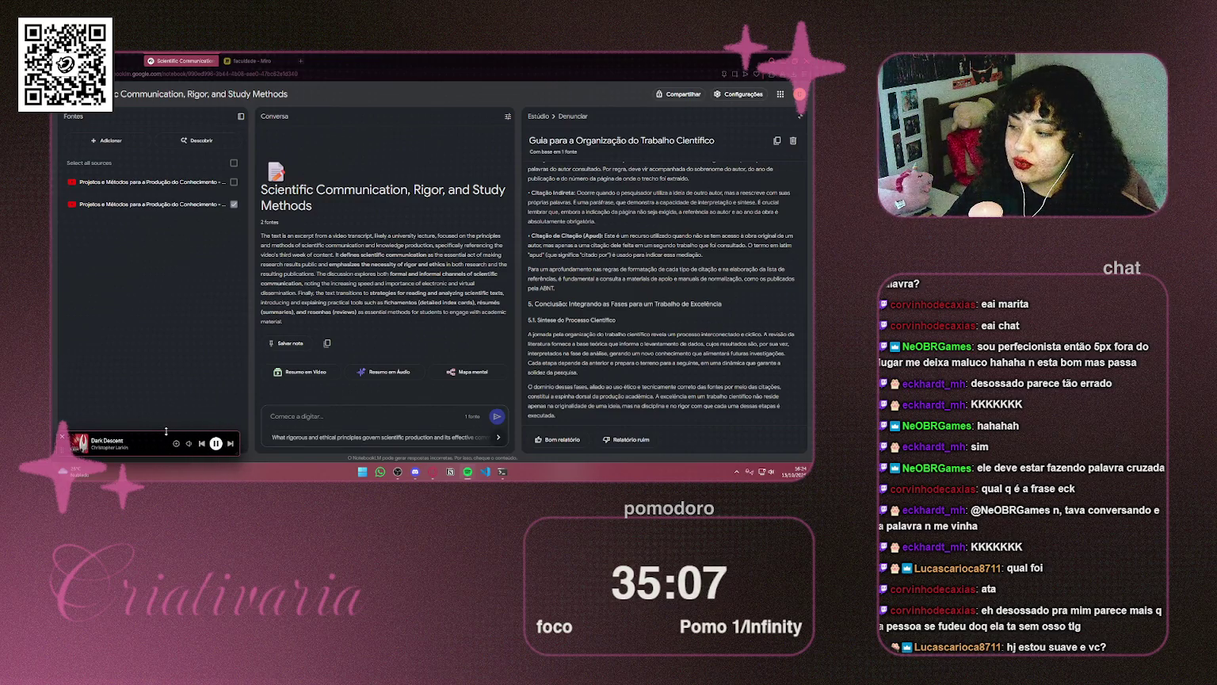
pyautogui.moveTo(165, 429)
pyautogui.mouseDown()
pyautogui.moveTo(164, 418)
pyautogui.moveTo(163, 429)
pyautogui.mouseUp()
pyautogui.moveTo(189, 444)
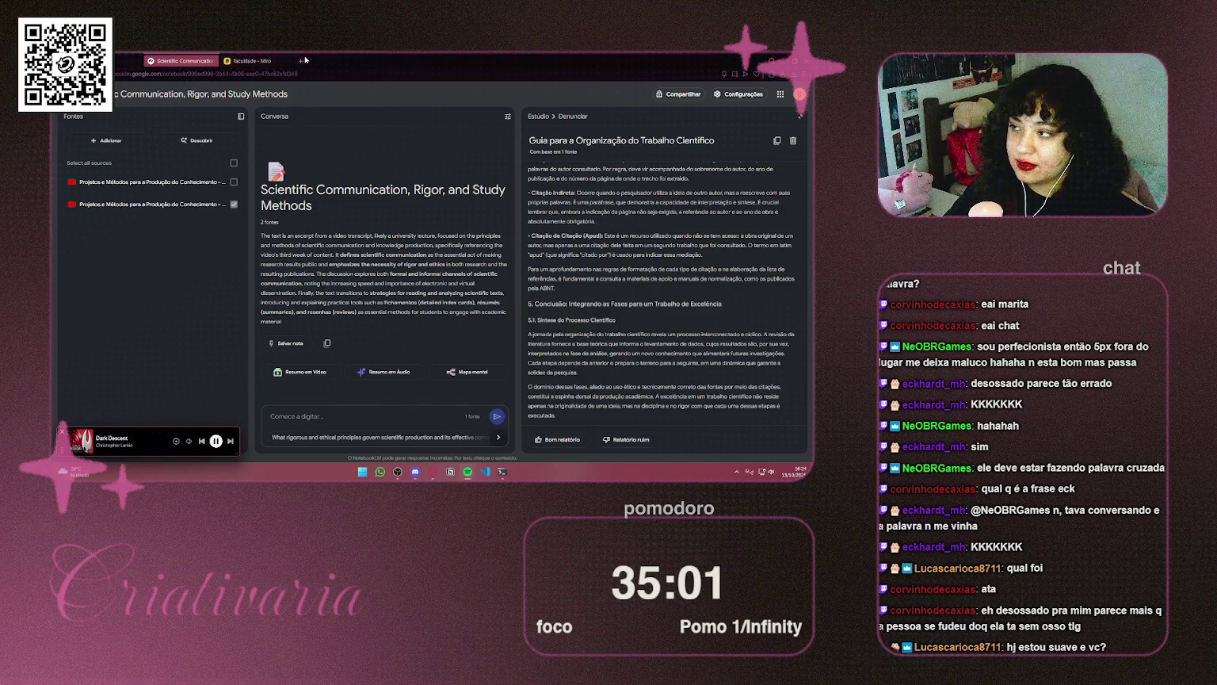
pyautogui.click(301, 60)
# Search for 'google docs', open the Docs home from the results, then close that tab
pyautogui.write('google')
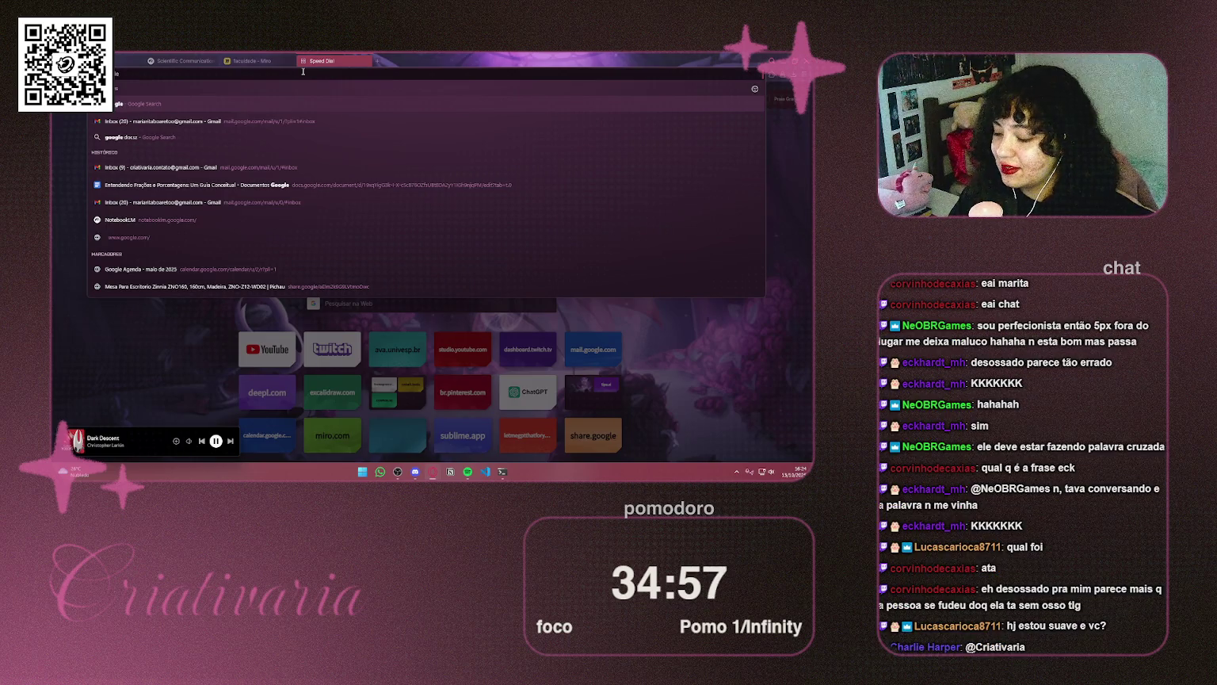
pyautogui.write(' docs')
pyautogui.press('Return')
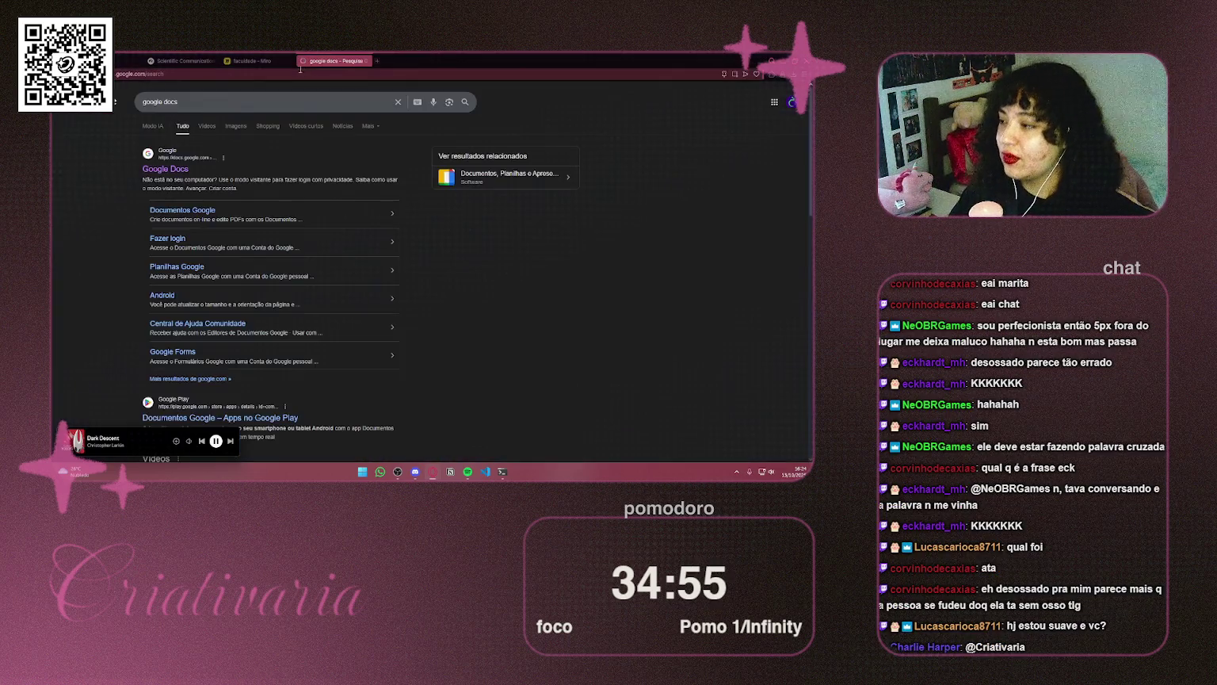
pyautogui.click(175, 171)
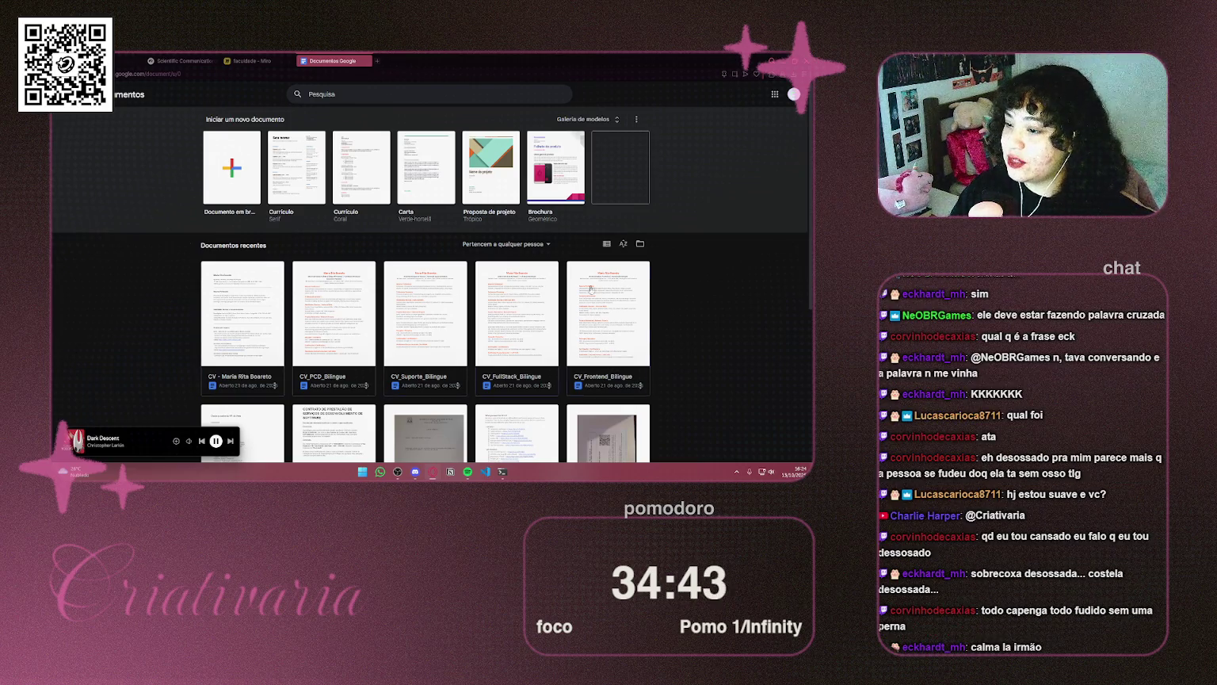
pyautogui.scroll(-4, 683, 258)
pyautogui.scroll(4, 683, 258)
pyautogui.hotkey('ctrl', 'w')
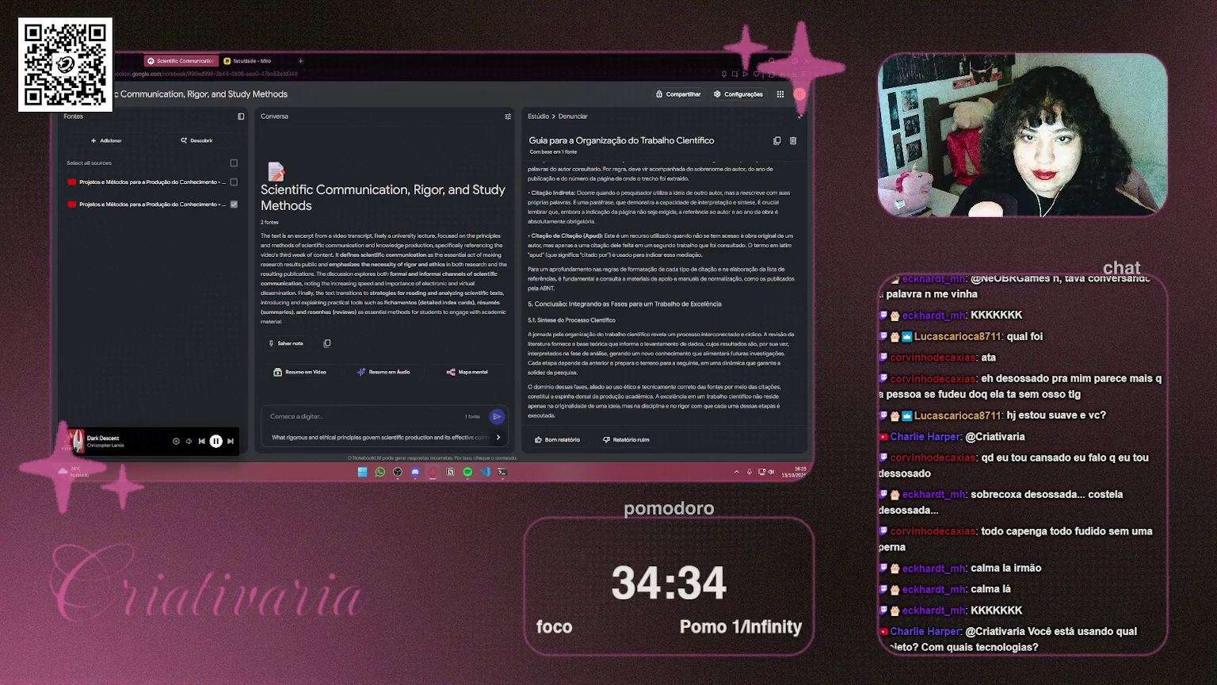
# Move the 'Entendendo Frações e Porcentagens' document tab to a new spot in the tab bar
pyautogui.moveTo(372, 72)
pyautogui.mouseDown()
pyautogui.moveTo(261, 60)
pyautogui.moveTo(286, 58)
pyautogui.mouseUp()
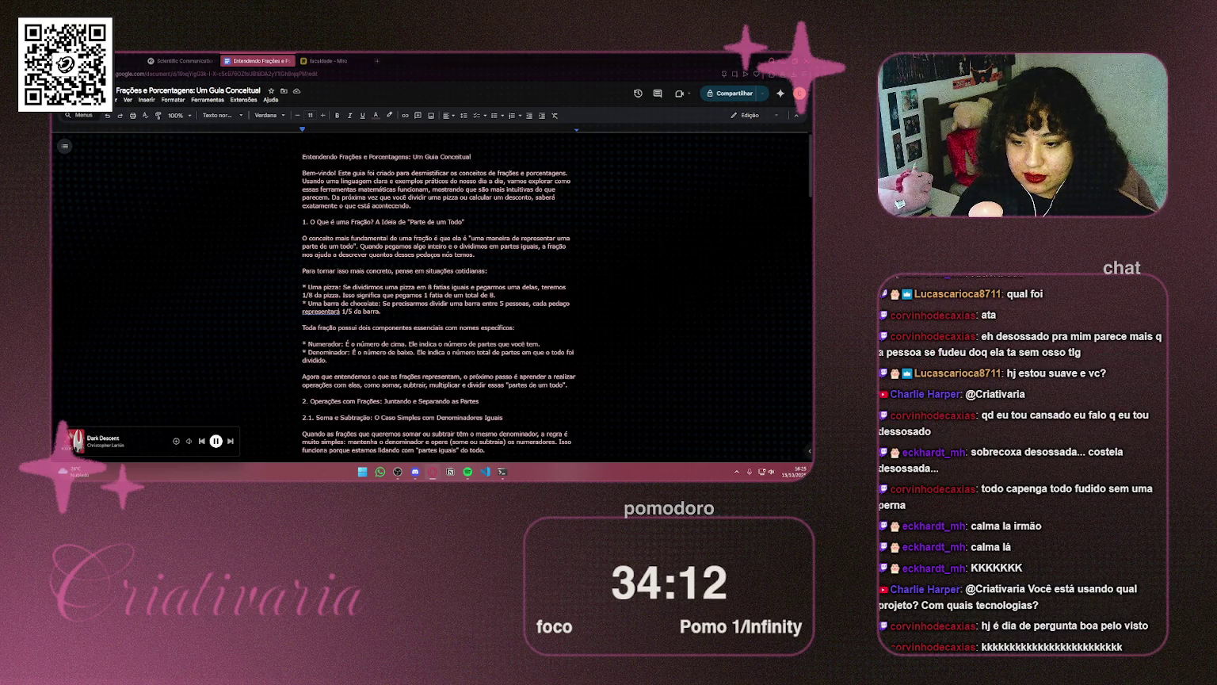
# Overwrite the fractions guide's text with the pasted report and place the caret at the title's start
pyautogui.keyDown('ctrl'); pyautogui.scroll(6, 372, 195); pyautogui.keyUp('ctrl')
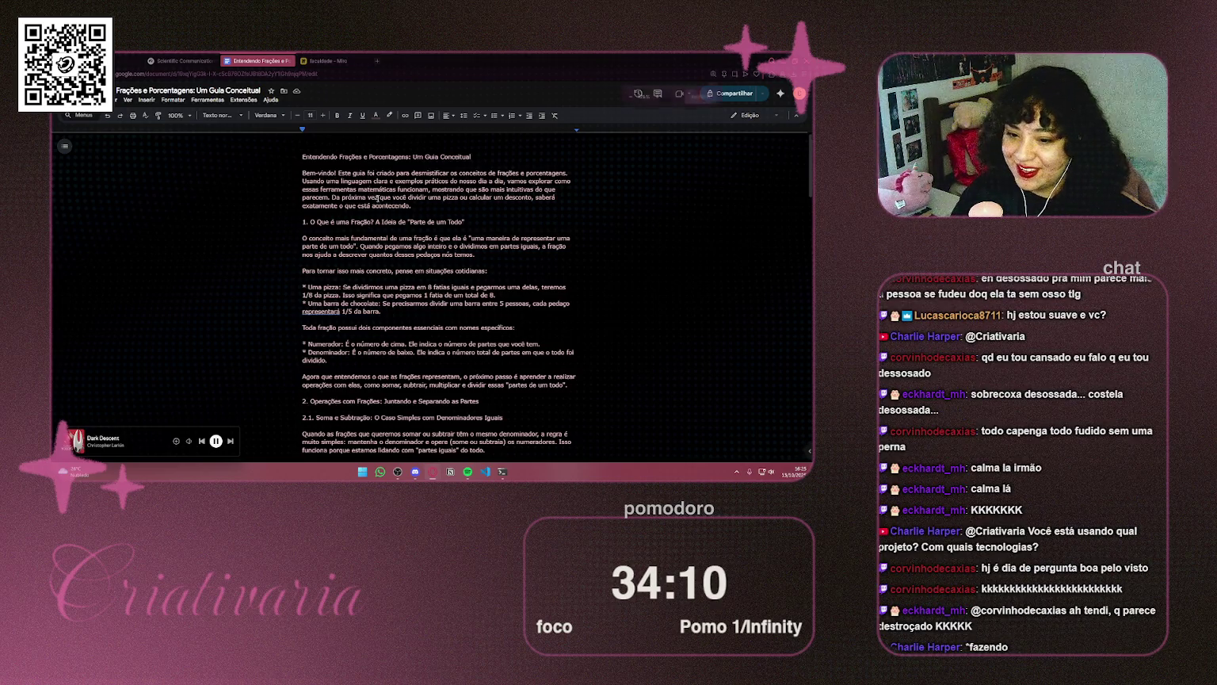
pyautogui.keyDown('ctrl'); pyautogui.scroll(-6, 382, 210); pyautogui.keyUp('ctrl')
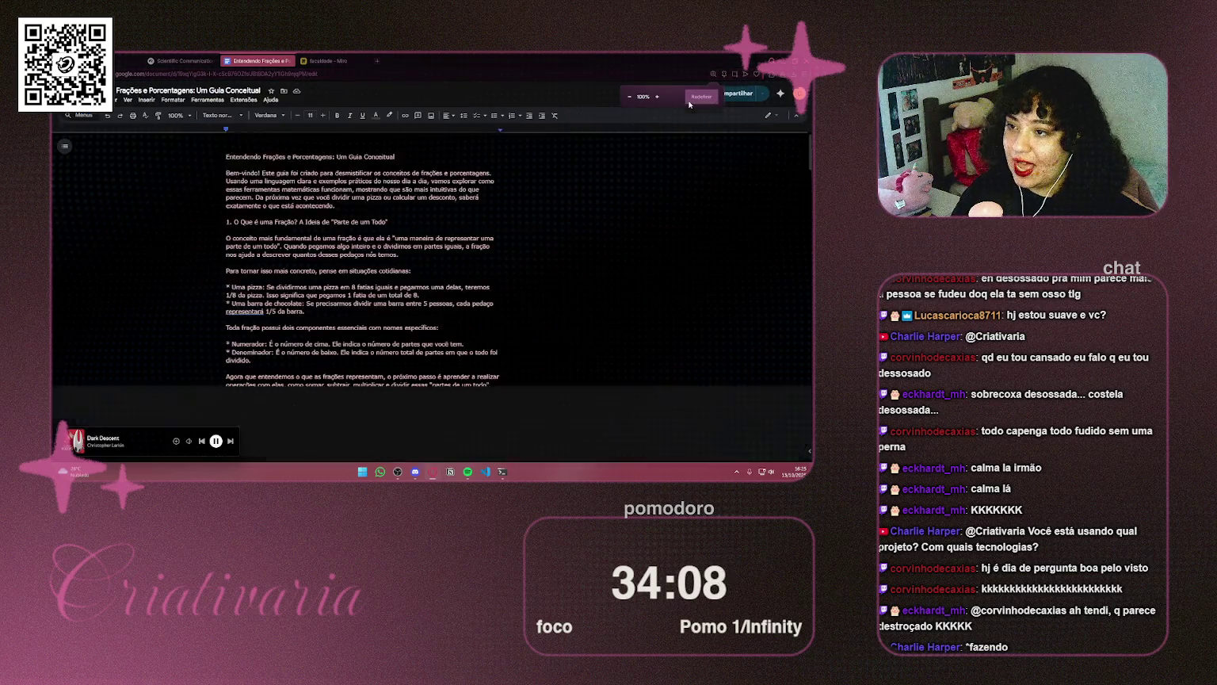
pyautogui.hotkey('ctrl', 'a')
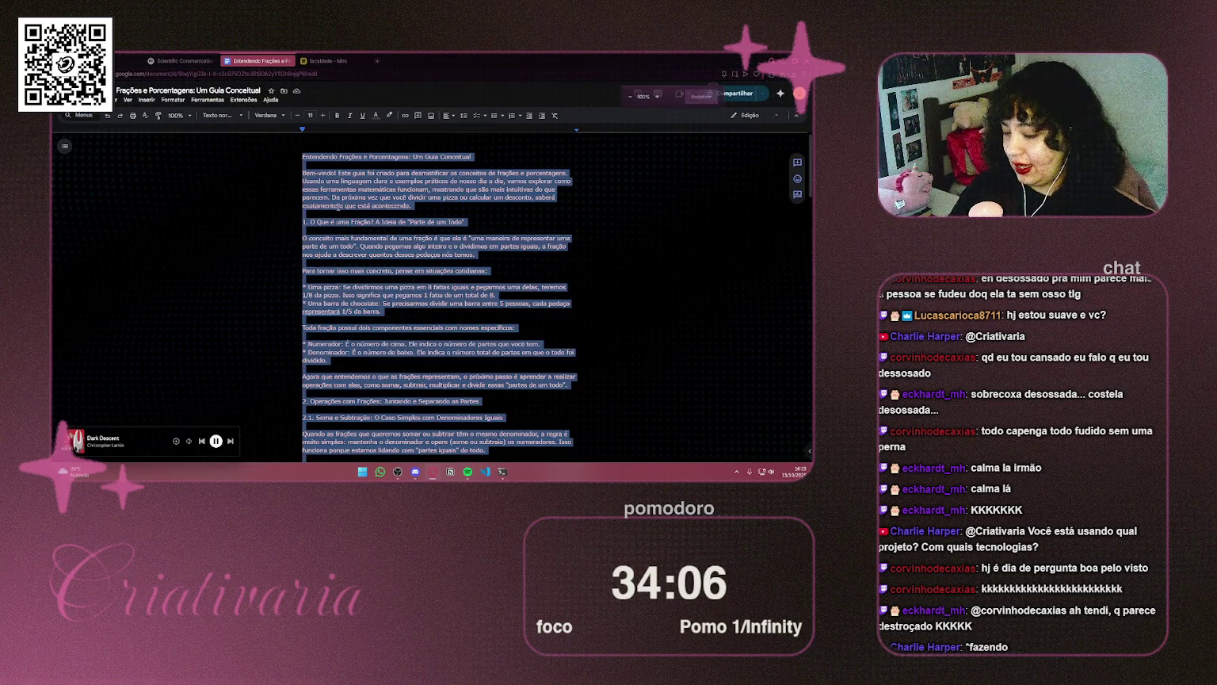
pyautogui.hotkey('ctrl', 'v')
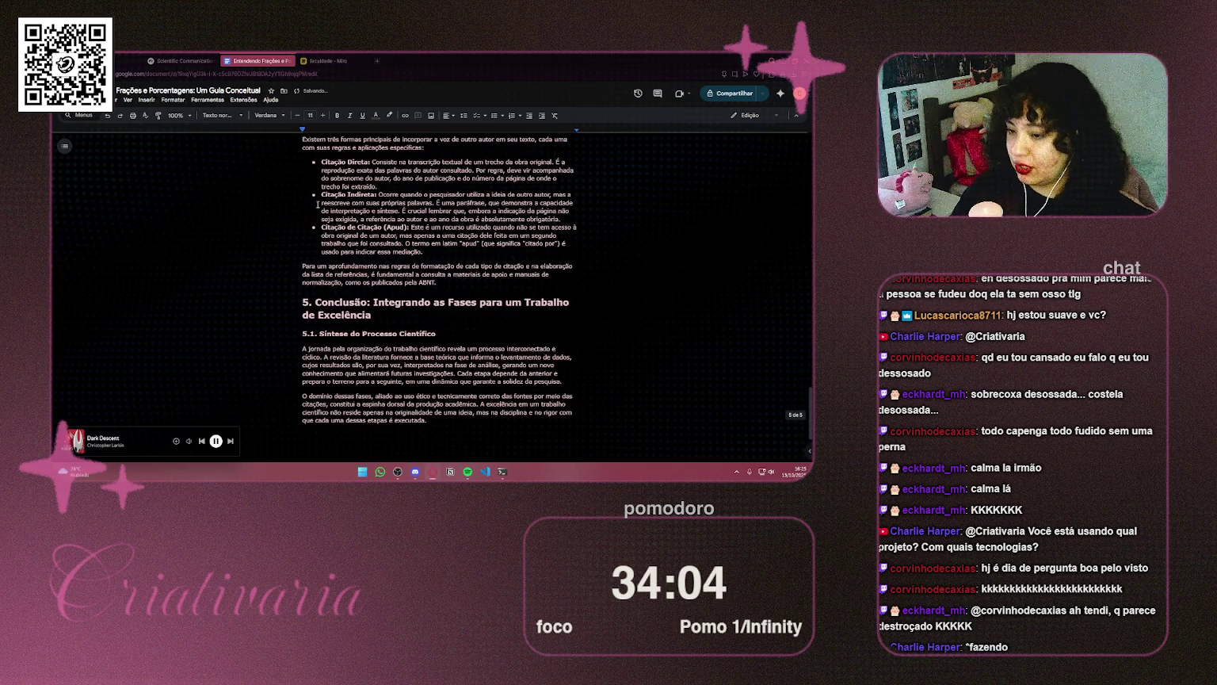
pyautogui.scroll(20, 318, 204)
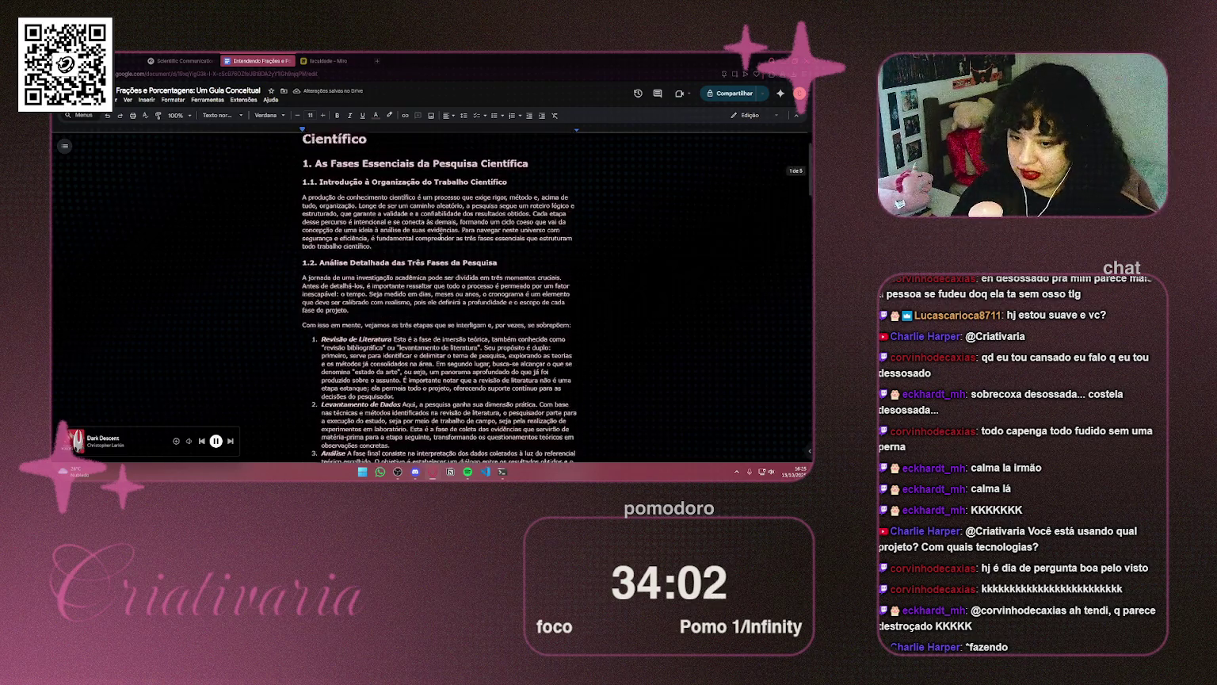
pyautogui.scroll(2, 441, 236)
pyautogui.click(407, 190)
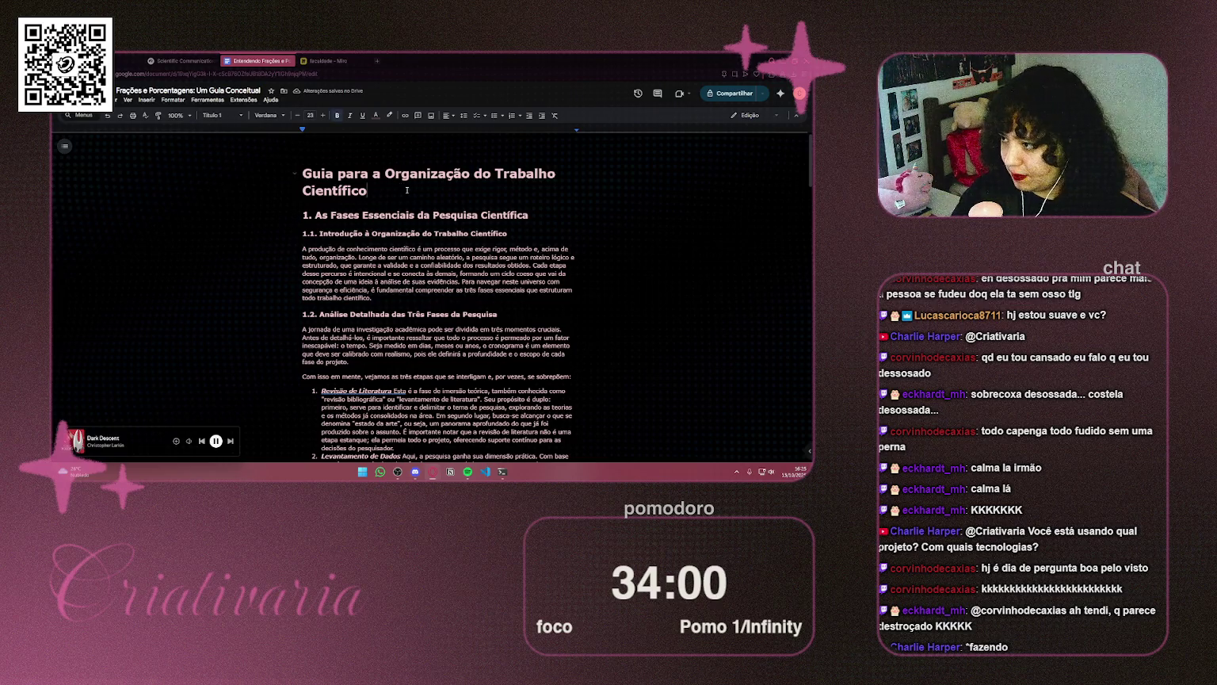
pyautogui.tripleClick(407, 190)
pyautogui.press('Left')
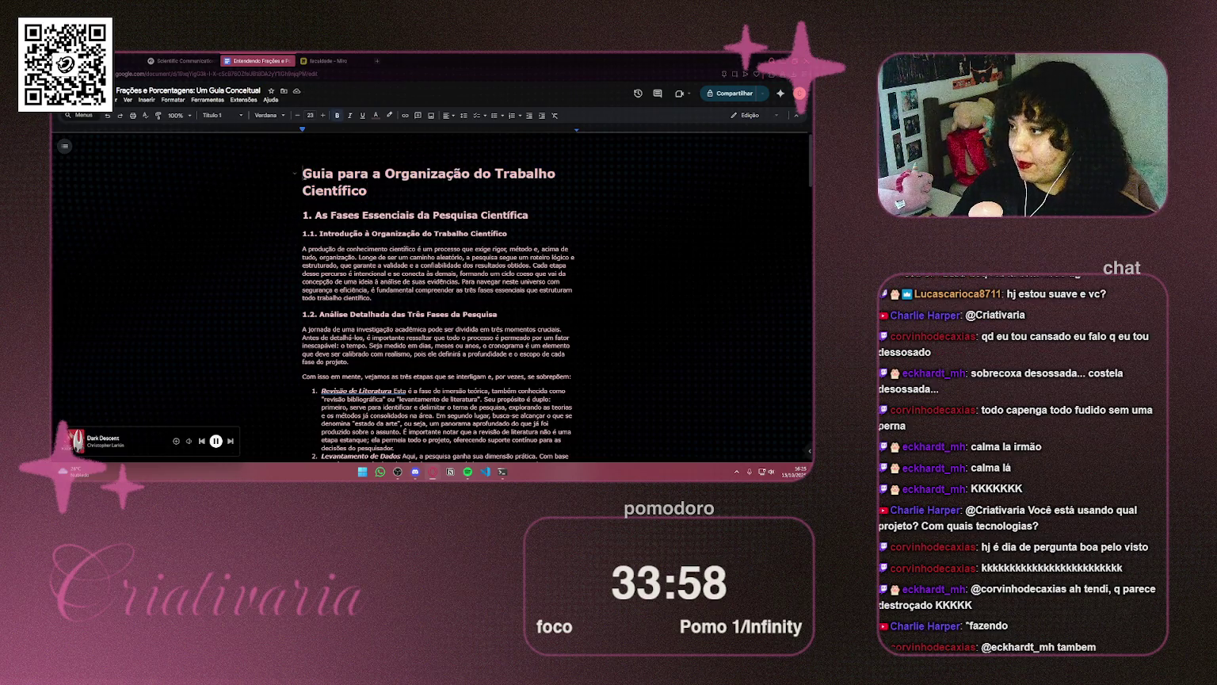
pyautogui.moveTo(190, 442)
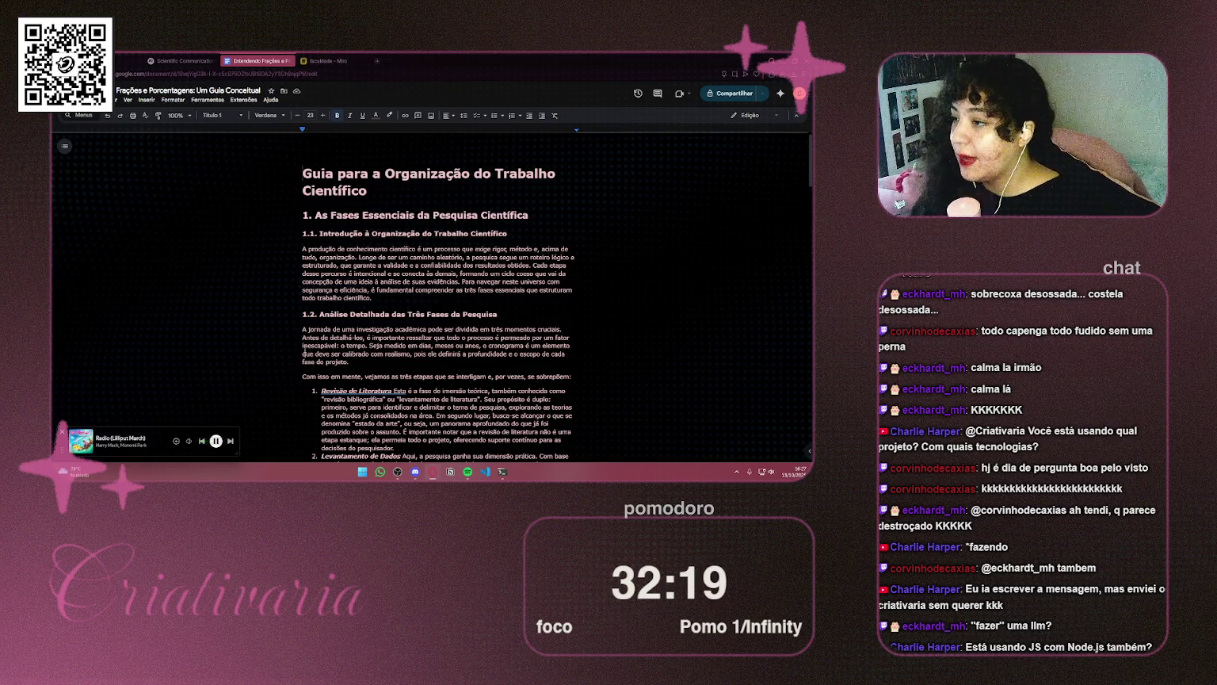
# Check the NotebookLM, report and Semana 4 tabs, then nudge Miro's semana 4 node up-left
pyautogui.click(183, 60)
pyautogui.click(263, 57)
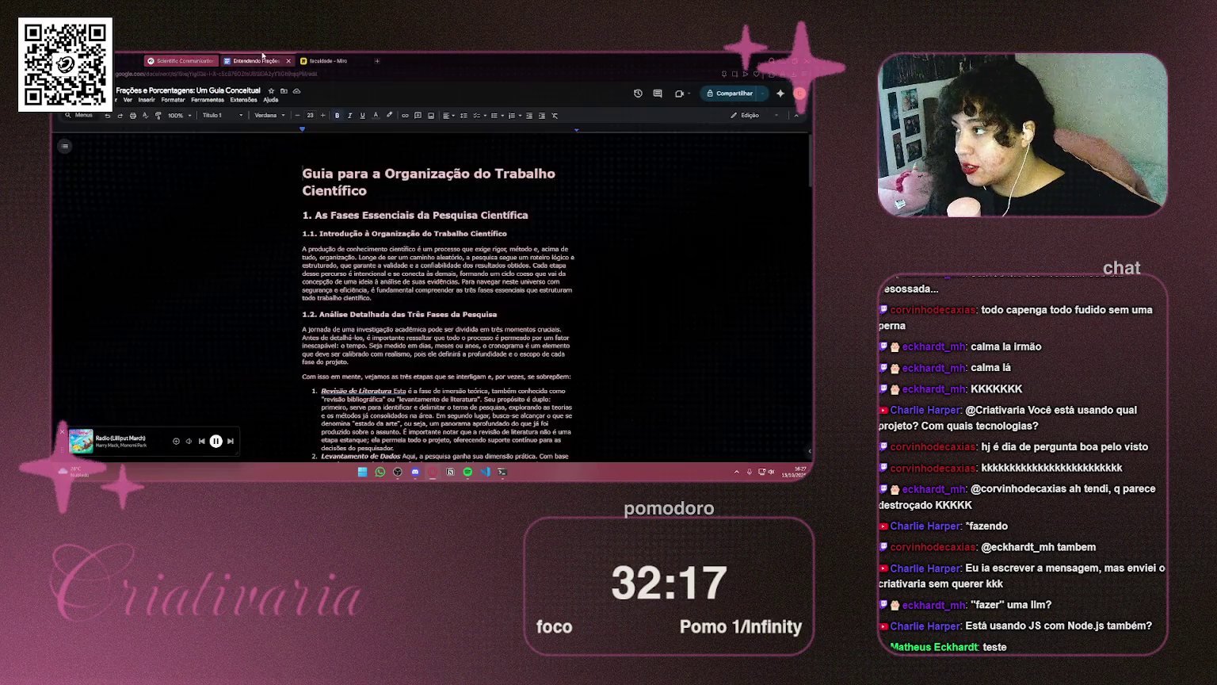
pyautogui.click(127, 60)
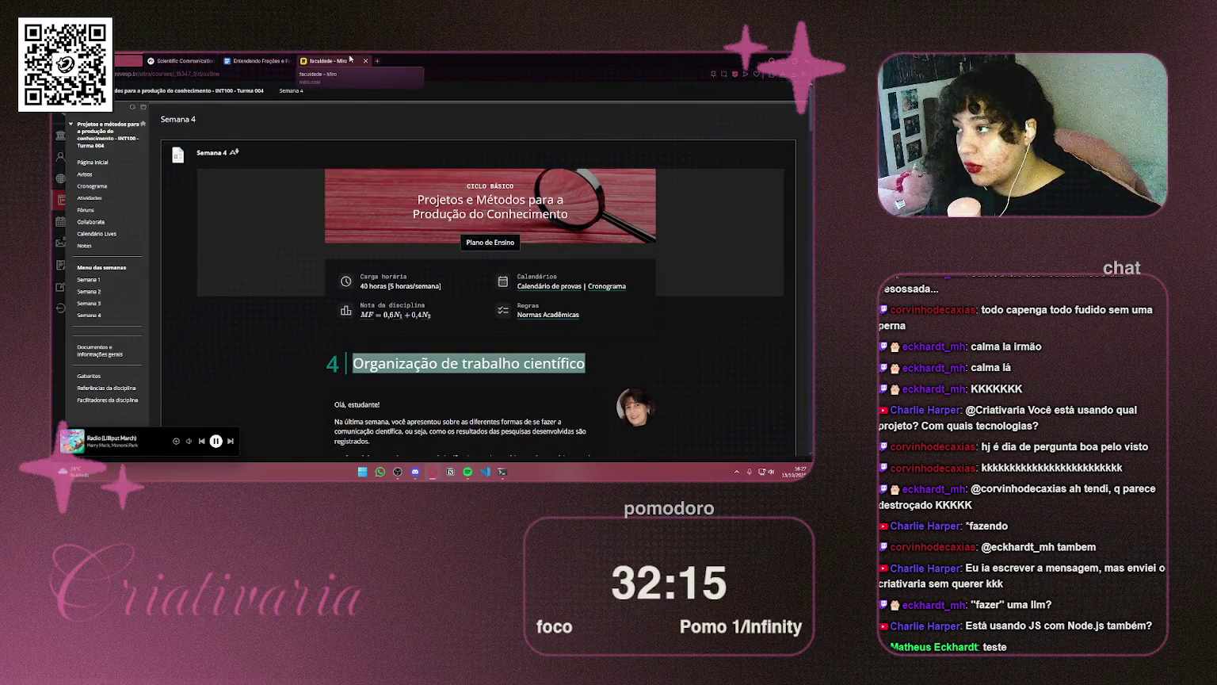
pyautogui.click(350, 59)
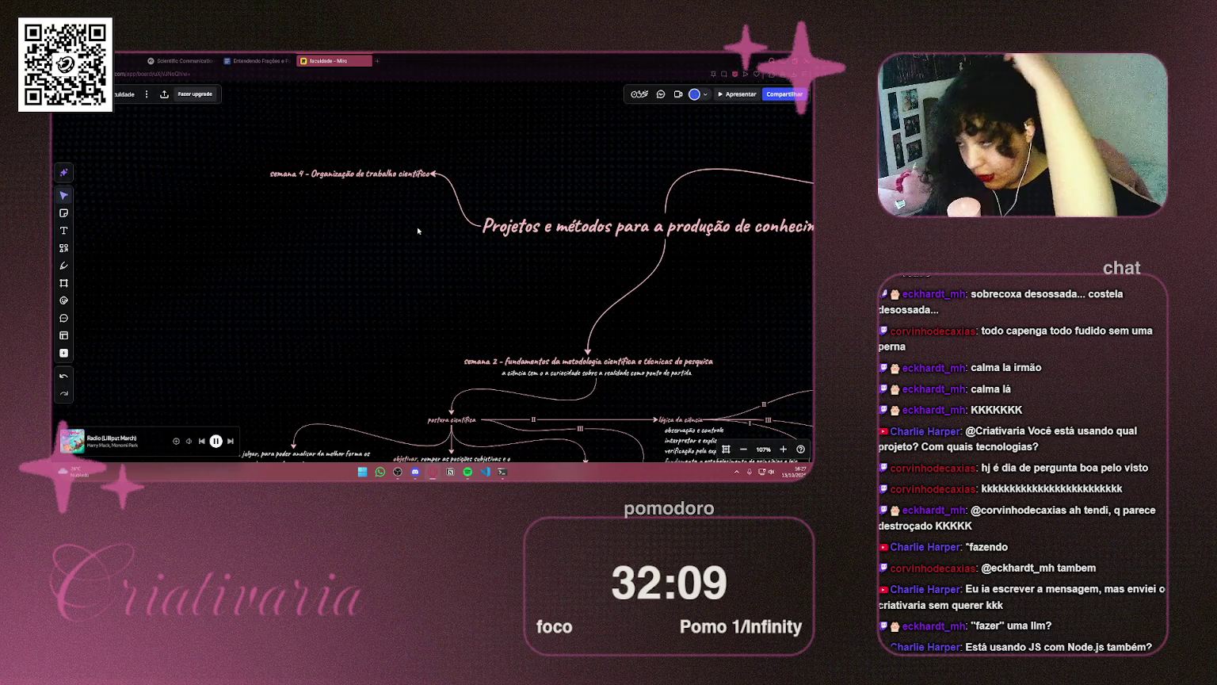
pyautogui.moveTo(417, 178)
pyautogui.mouseDown()
pyautogui.moveTo(378, 173)
pyautogui.moveTo(371, 152)
pyautogui.mouseUp()
# Bring the mind map into view and move the semana 4 node slightly lower
pyautogui.scroll(-5, 385, 218)
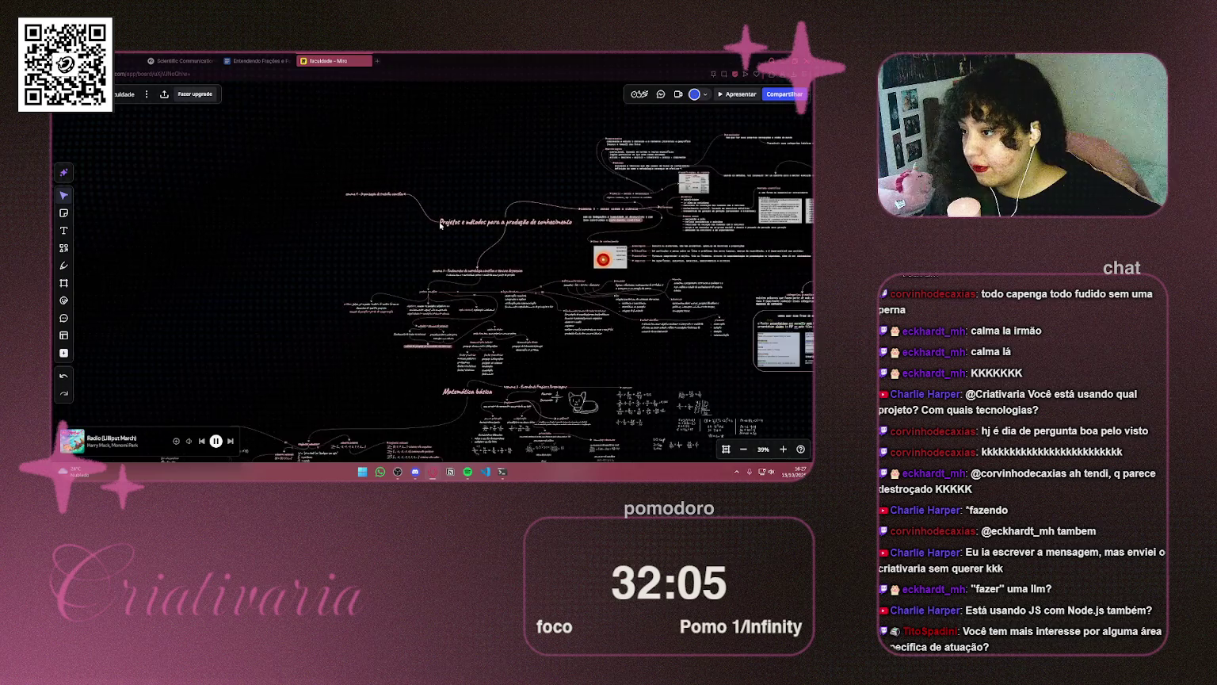
pyautogui.moveTo(377, 233); pyautogui.dragTo(427, 296)
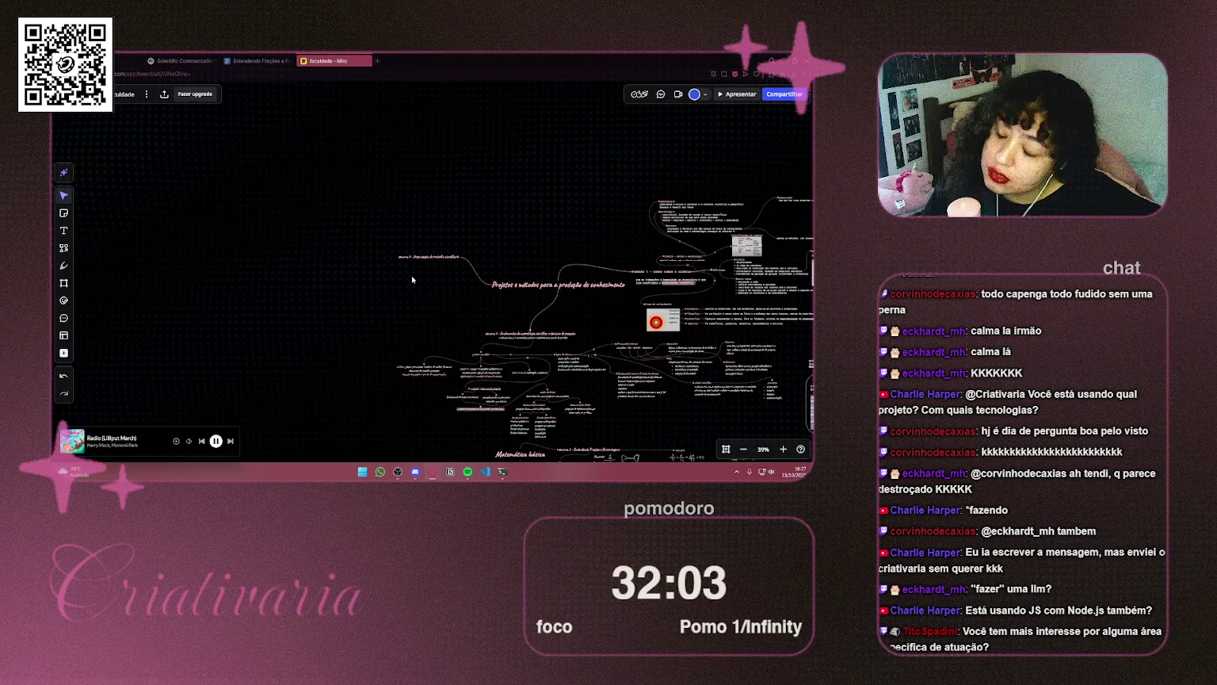
pyautogui.scroll(3, 415, 273)
pyautogui.moveTo(421, 252); pyautogui.dragTo(427, 278)
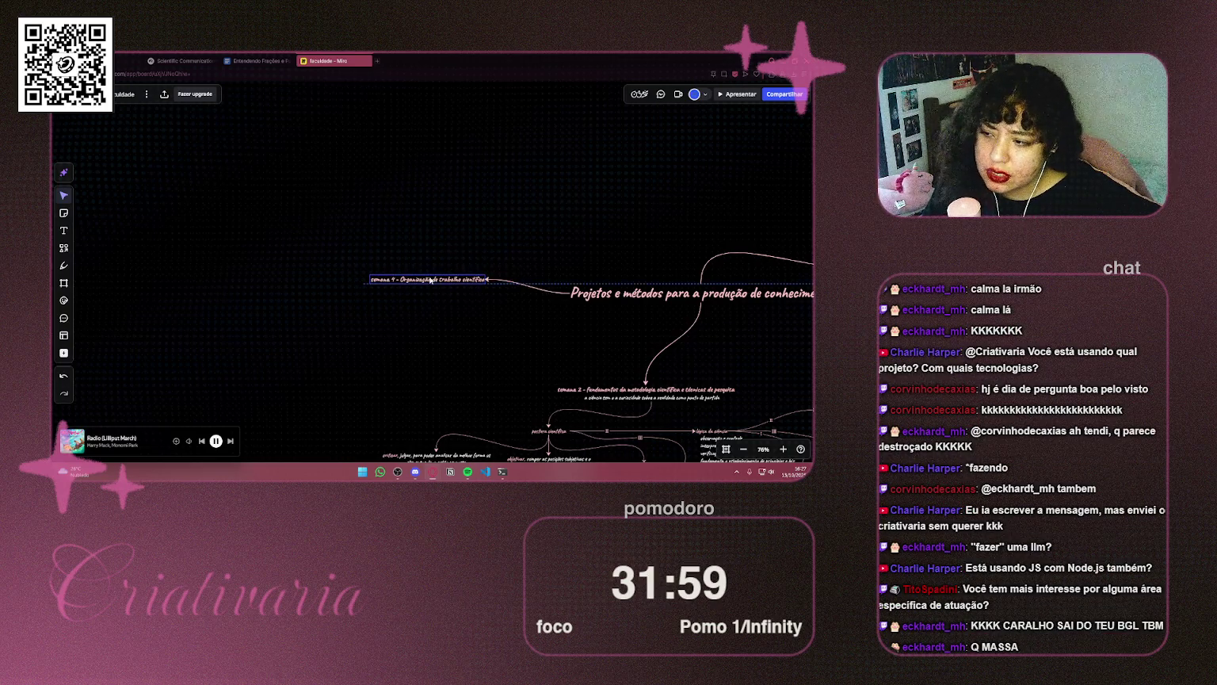
# Duplicate the semana 4 text label
pyautogui.scroll(1, 426, 299)
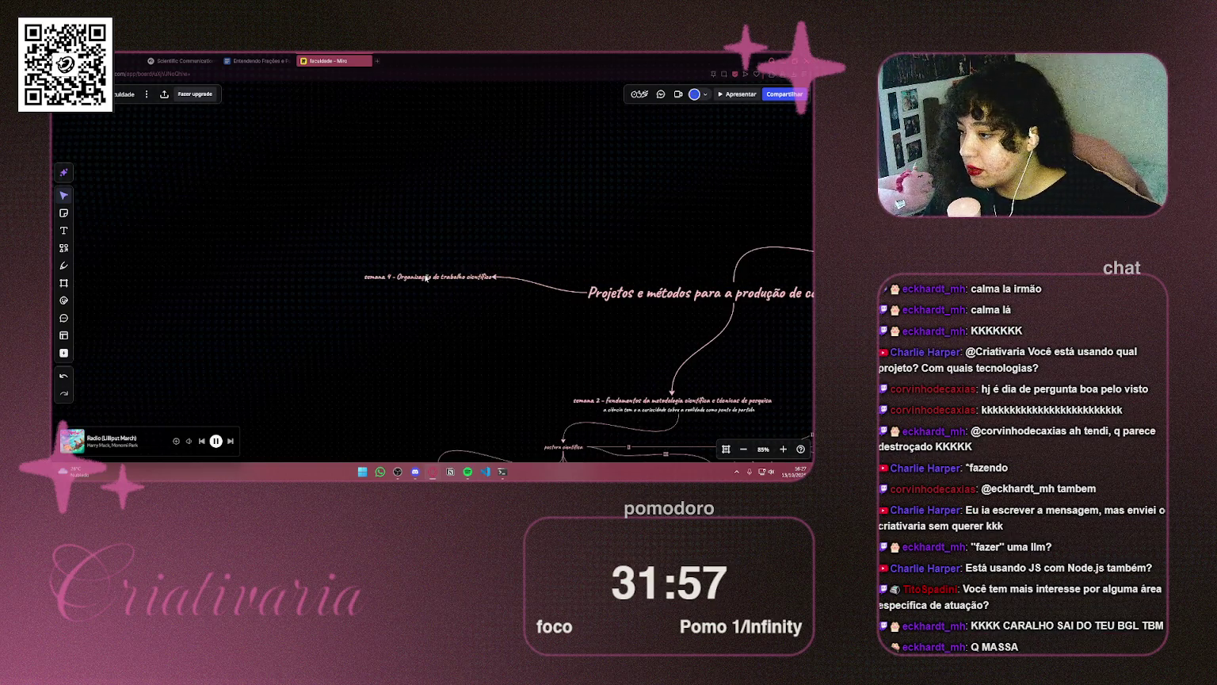
pyautogui.click(426, 278)
pyautogui.moveTo(426, 278); pyautogui.dragTo(410, 291)
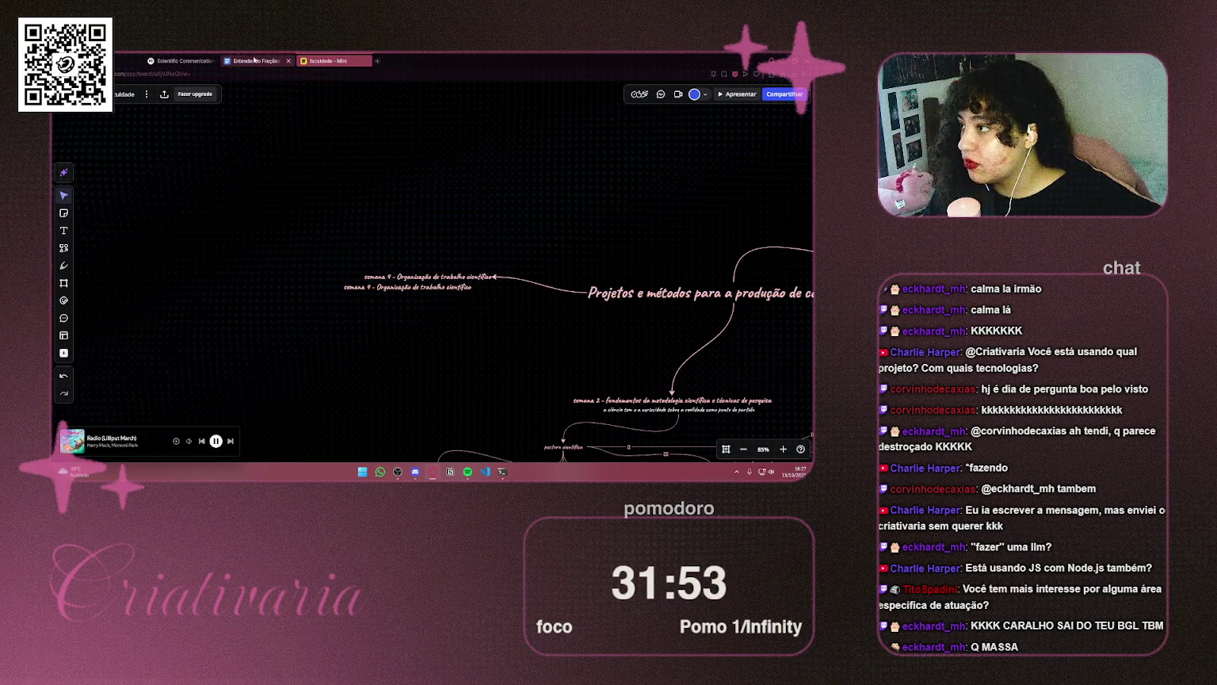
# Put the Guia para a Organização do Trabalho Científico report in its own window beside Miro
pyautogui.click(258, 61)
pyautogui.moveTo(257, 61)
pyautogui.mouseDown()
pyautogui.moveTo(683, 204)
pyautogui.moveTo(649, 214)
pyautogui.mouseUp()
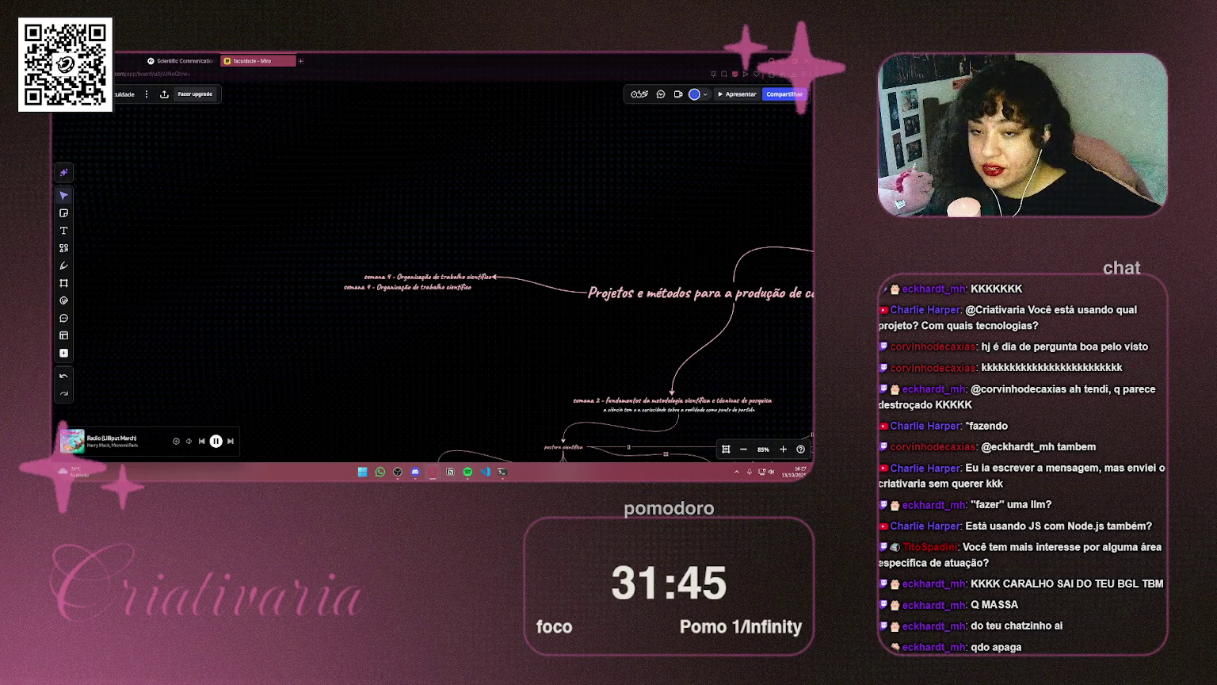
pyautogui.moveTo(182, 98); pyautogui.dragTo(203, 101)
pyautogui.click(282, 141)
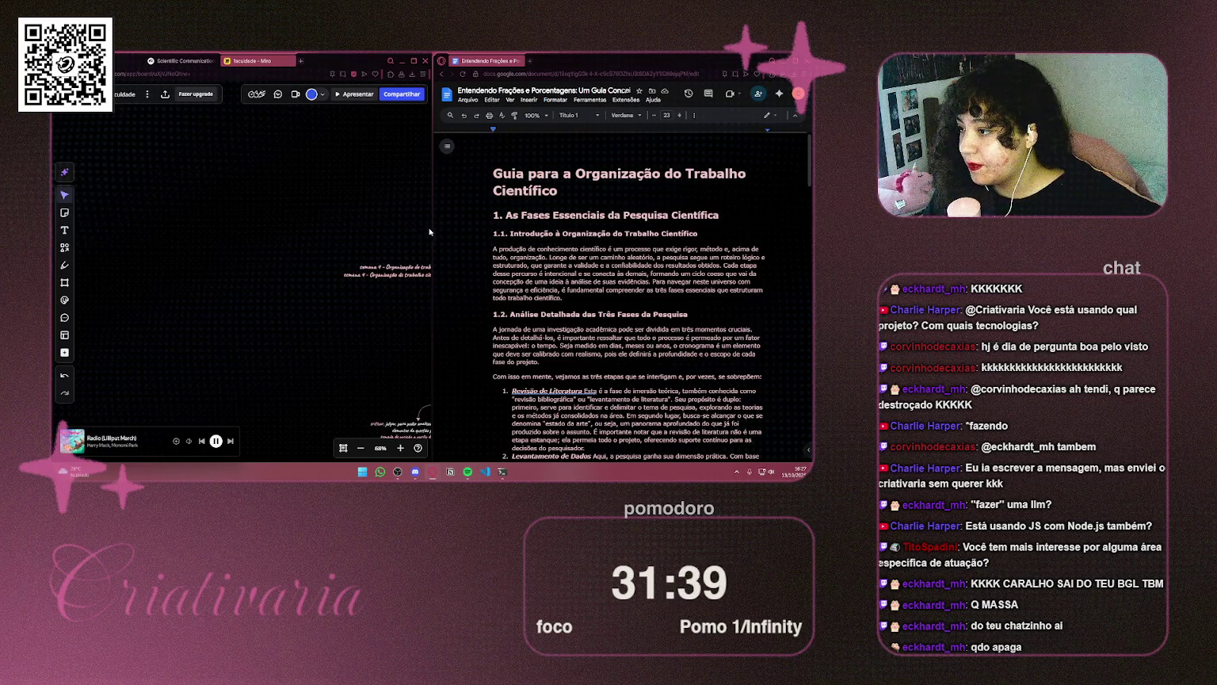
# Widen the Miro window and align the copied semana 4 label directly under the original heading
pyautogui.moveTo(429, 232); pyautogui.dragTo(551, 231)
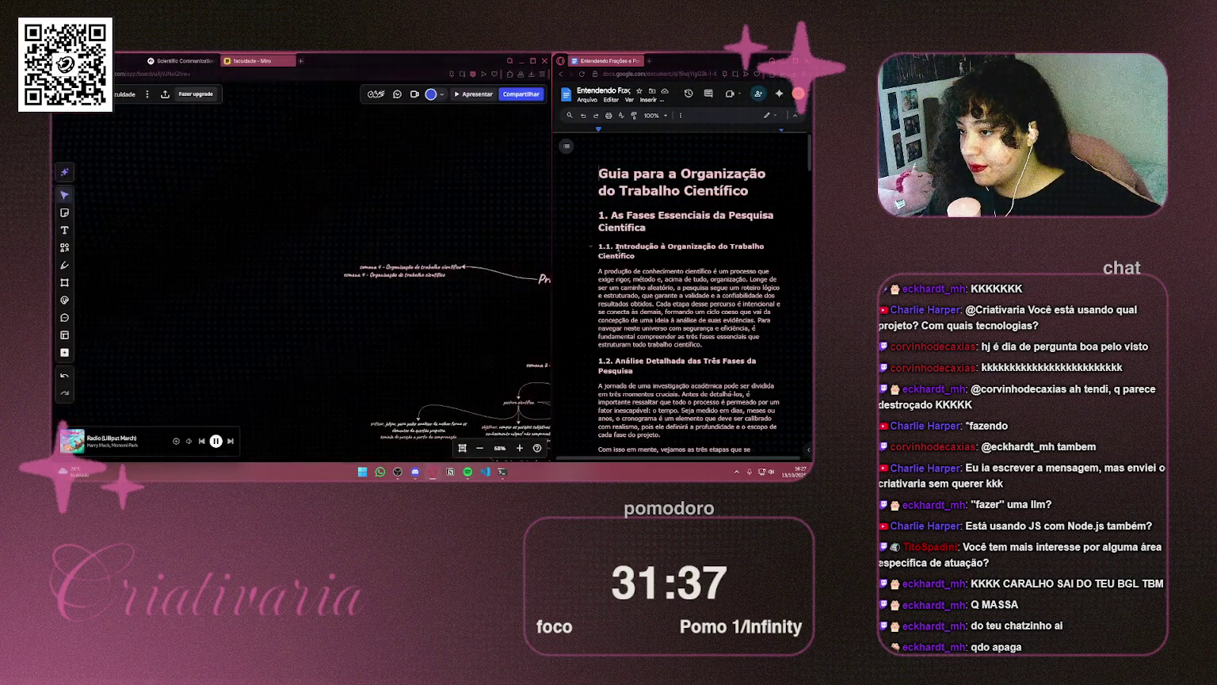
pyautogui.scroll(5, 257, 163)
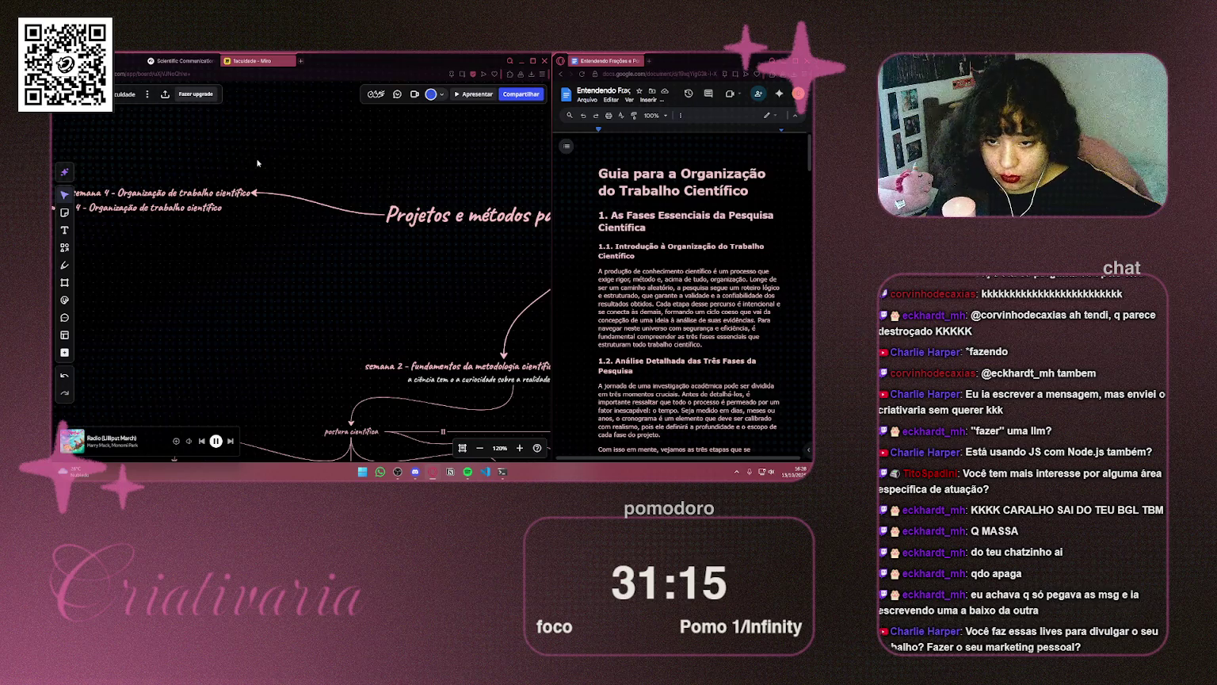
pyautogui.hscroll(-5, 168, 281)
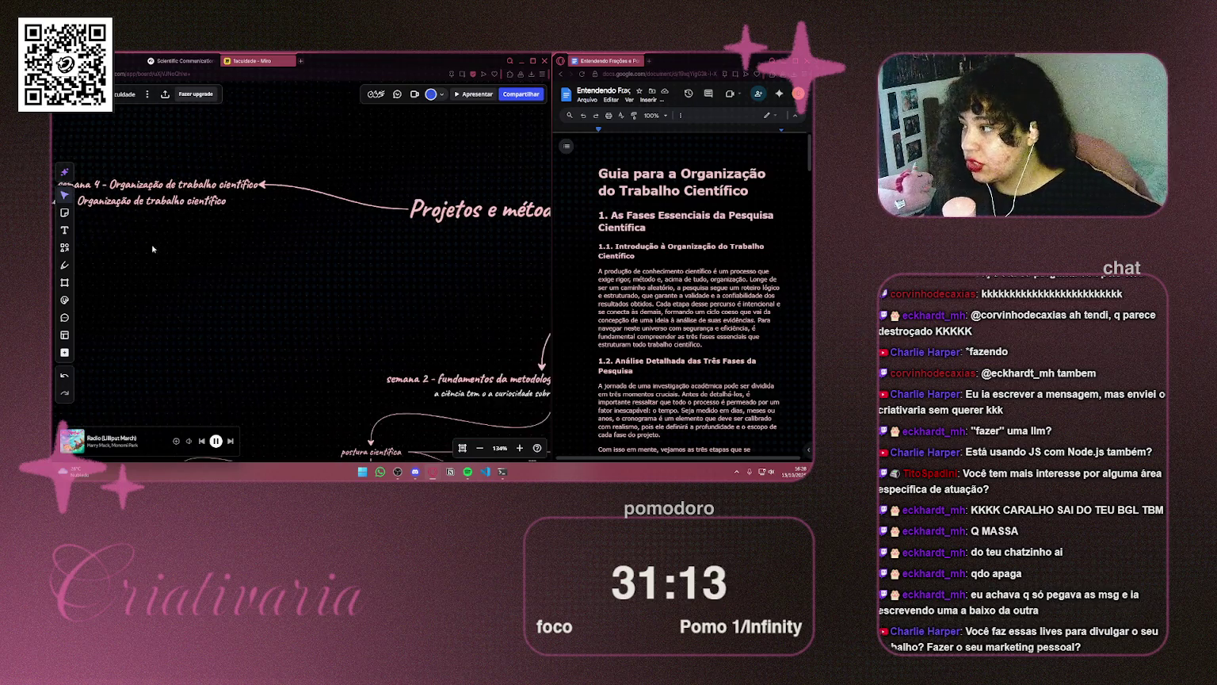
pyautogui.scroll(-1, 381, 258)
pyautogui.moveTo(382, 257); pyautogui.dragTo(420, 262)
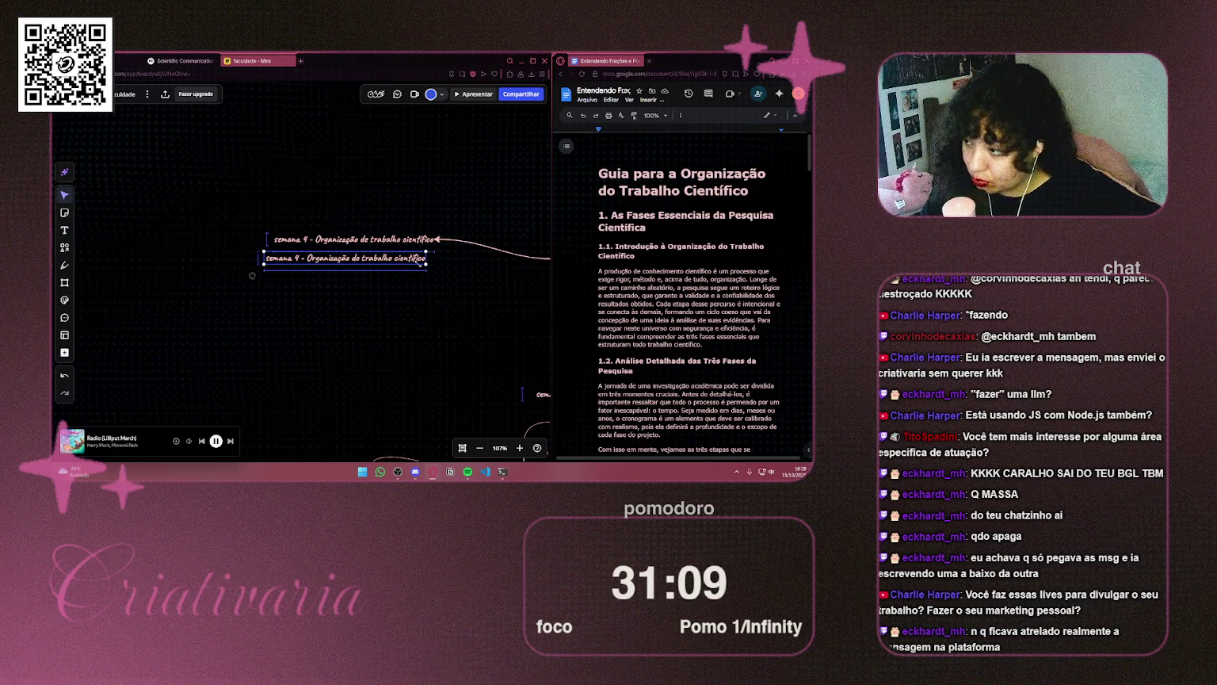
pyautogui.click(468, 291)
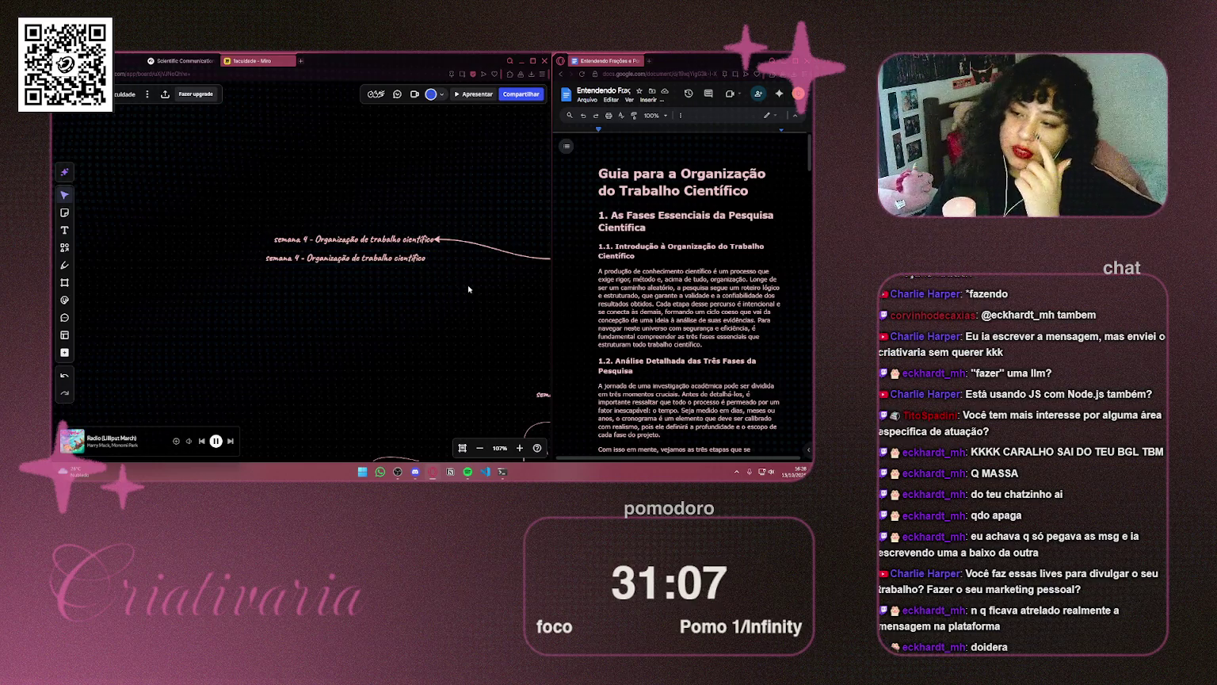